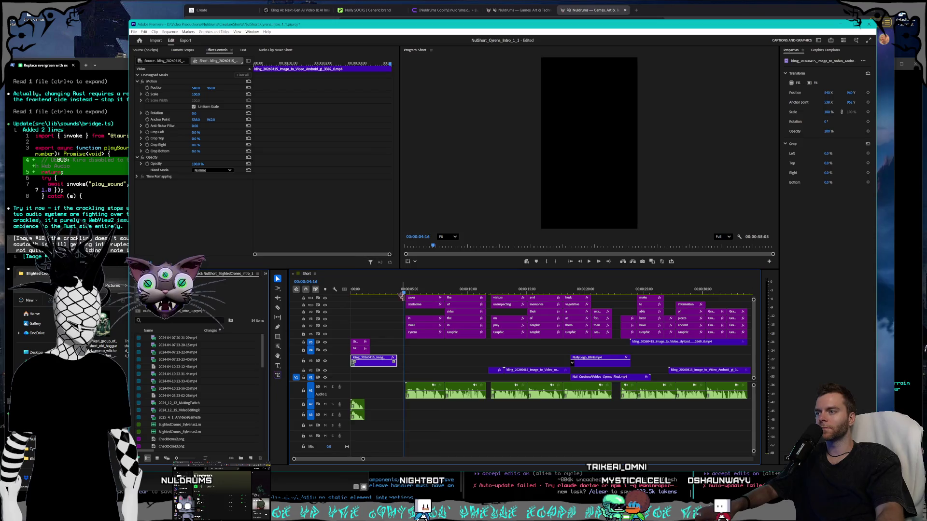
Lower the V5 and V4 Cyrens title graphics to Position Y 975 and 1315.
{"action": "left_click_drag", "start_coordinate": [387, 294], "coordinate": [356, 297]}
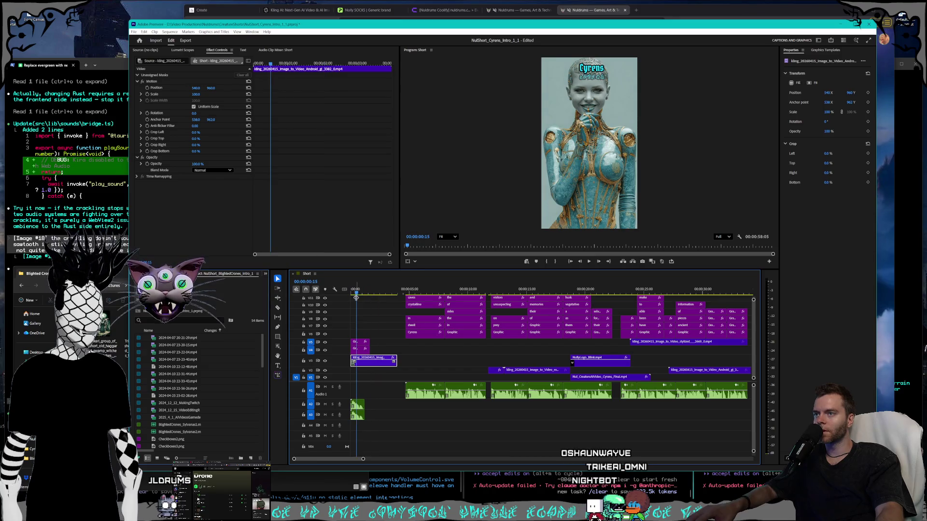
{"action": "left_click", "coordinate": [364, 342]}
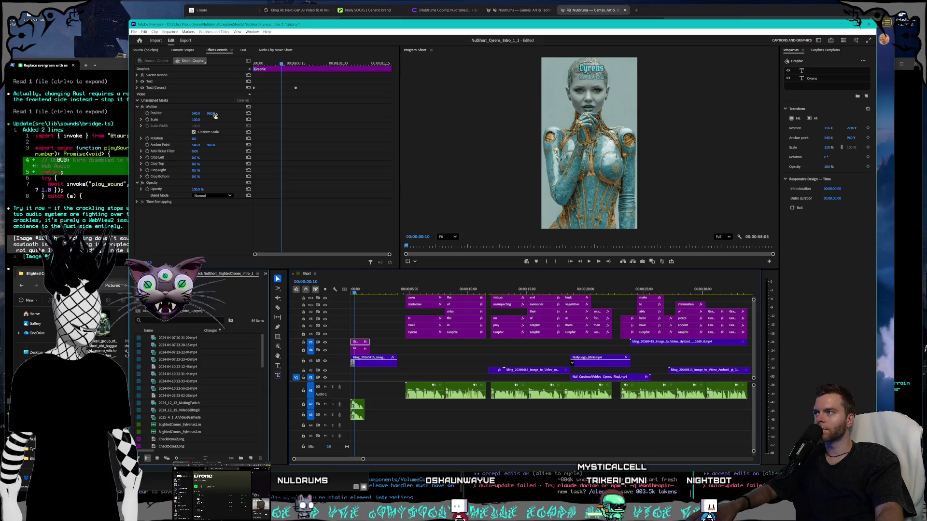
{"action": "left_click_drag", "start_coordinate": [211, 113], "coordinate": [215, 113]}
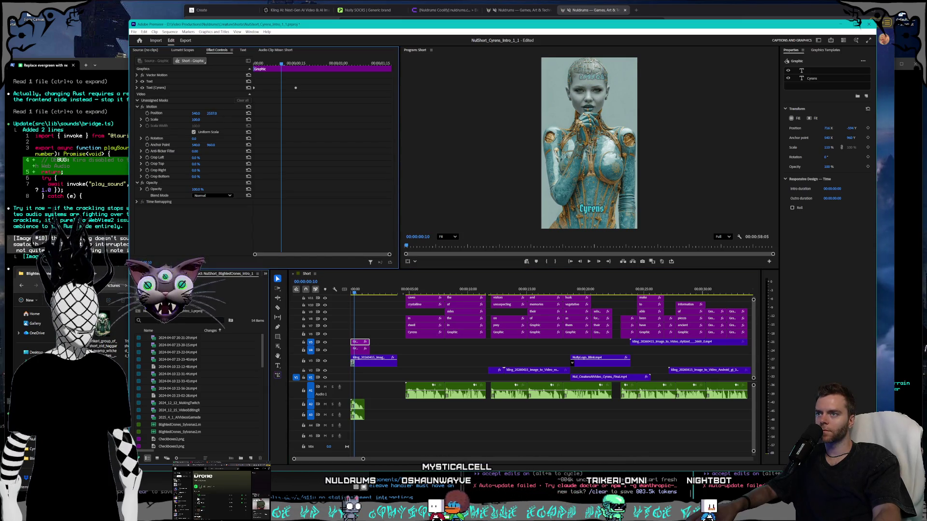
{"action": "left_click", "coordinate": [360, 350]}
{"action": "left_click_drag", "start_coordinate": [212, 120], "coordinate": [297, 119]}
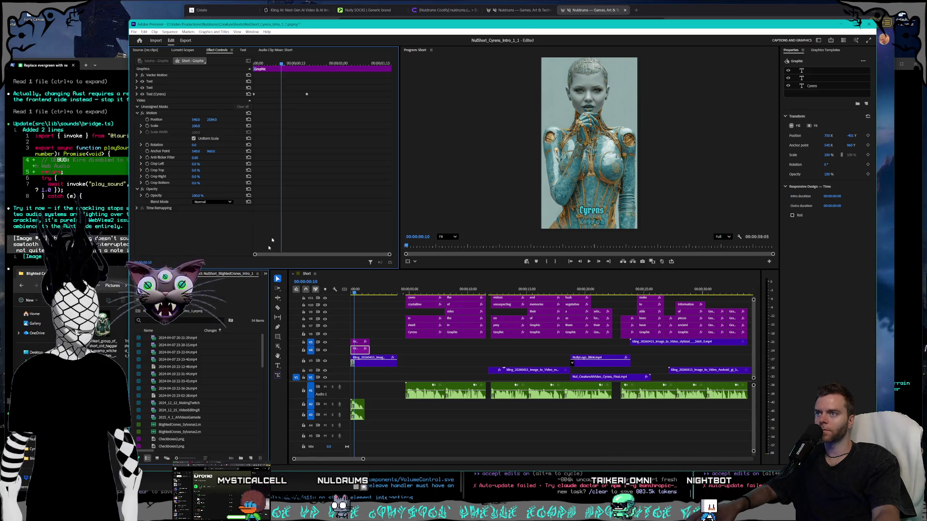
{"action": "left_click_drag", "start_coordinate": [352, 294], "coordinate": [414, 292]}
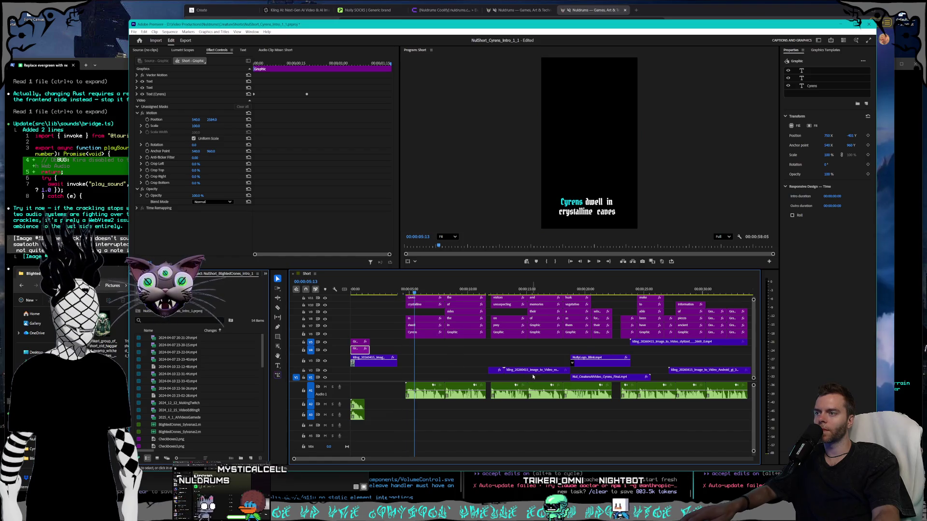
{"action": "mouse_move", "coordinate": [426, 429]}
{"action": "left_mouse_down"}
{"action": "mouse_move", "coordinate": [488, 381]}
{"action": "mouse_move", "coordinate": [749, 295]}
{"action": "left_mouse_up"}
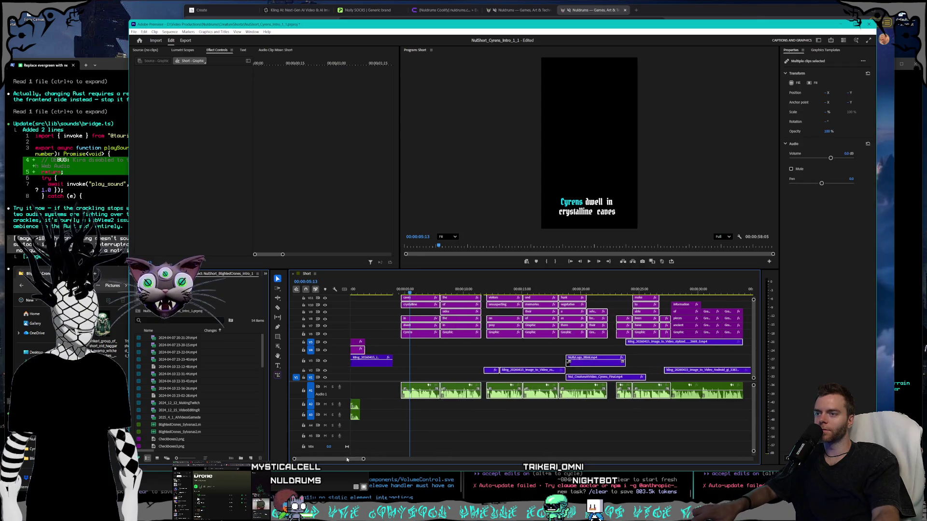
{"action": "scroll", "coordinate": [554, 415], "scroll_direction": "right", "scroll_amount": 5}
{"action": "left_click_drag", "start_coordinate": [571, 397], "coordinate": [726, 320]}
{"action": "left_click_drag", "start_coordinate": [539, 348], "coordinate": [445, 298]}
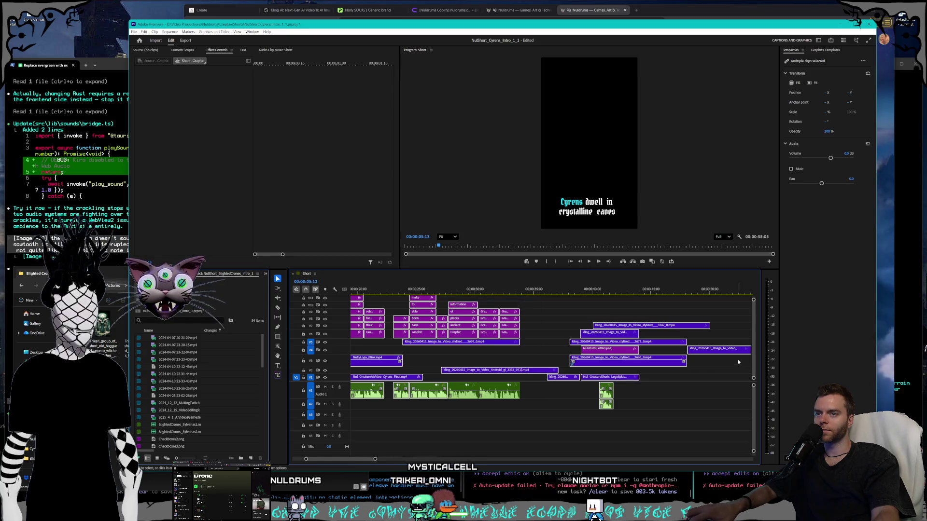
{"action": "left_click_drag", "start_coordinate": [426, 434], "coordinate": [580, 356]}
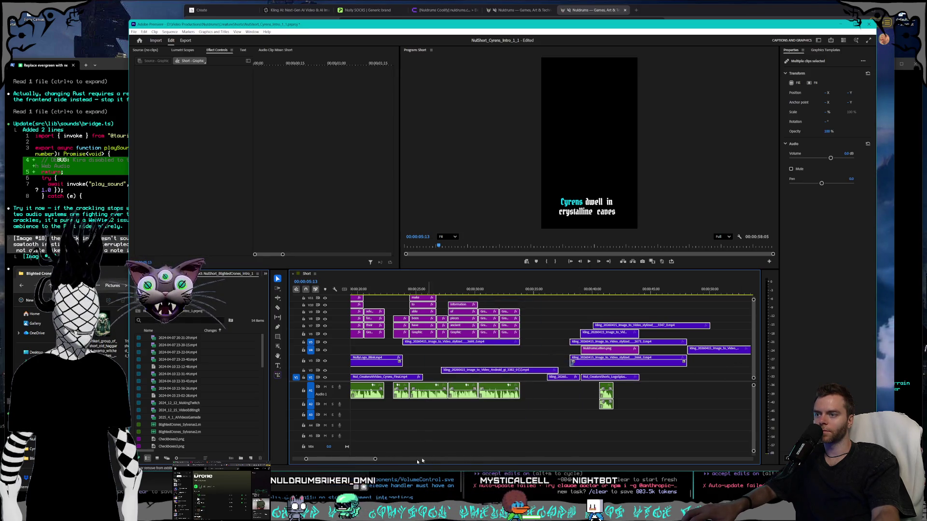
{"action": "scroll", "coordinate": [357, 462], "scroll_direction": "down", "scroll_amount": 4}
{"action": "scroll", "coordinate": [347, 462], "scroll_direction": "up", "scroll_amount": 8}
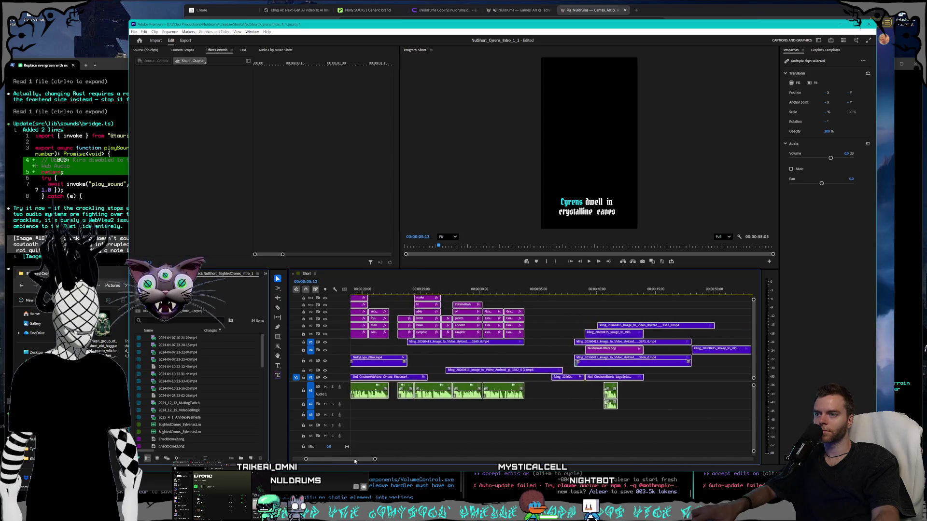
{"action": "scroll", "coordinate": [587, 331], "scroll_direction": "up", "scroll_amount": 3}
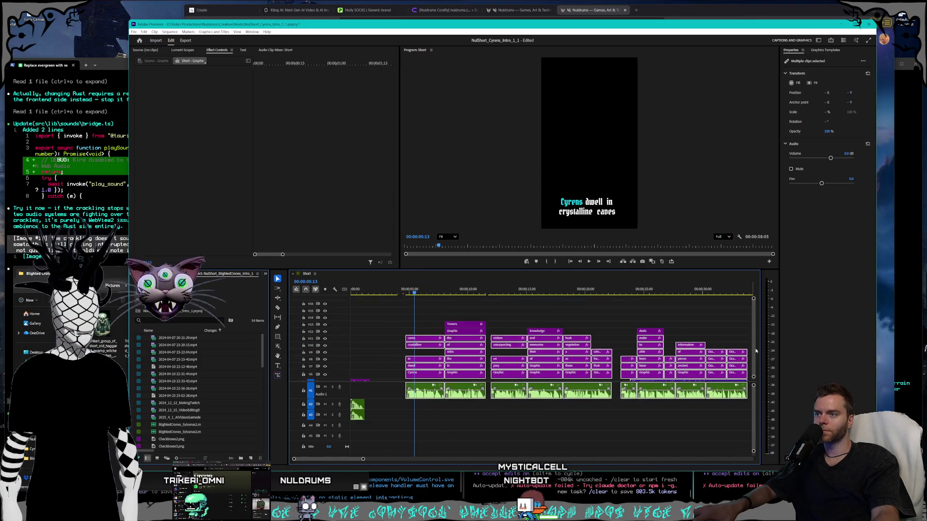
{"action": "left_click_drag", "start_coordinate": [420, 307], "coordinate": [748, 372]}
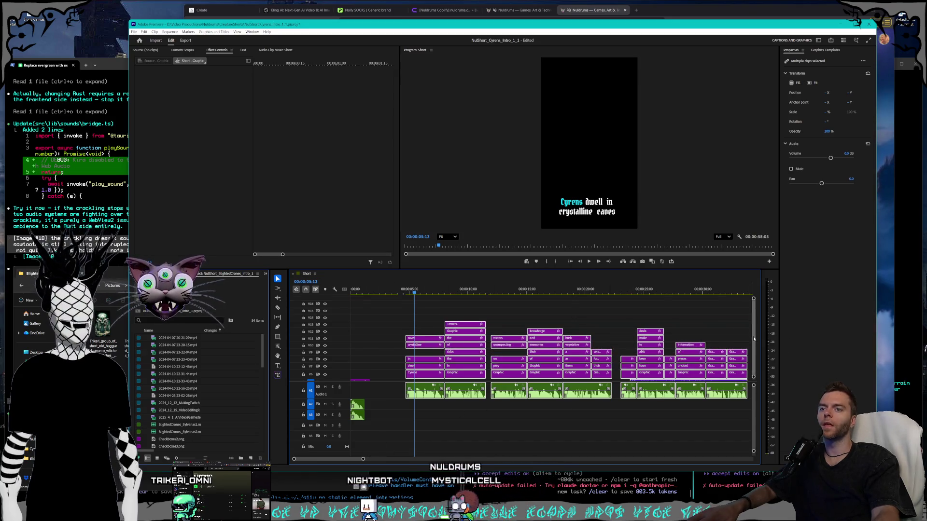
{"action": "scroll", "coordinate": [724, 342], "scroll_direction": "down", "scroll_amount": 3}
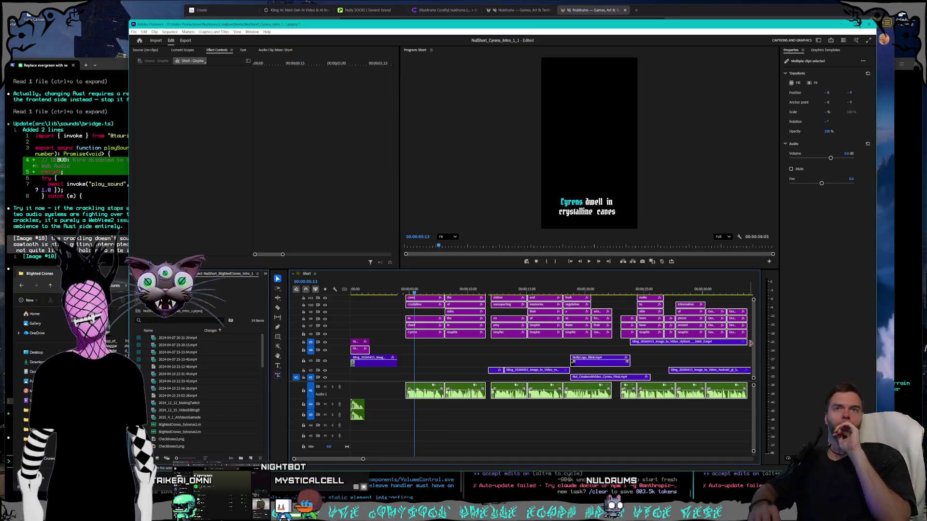
{"action": "scroll", "coordinate": [391, 369], "scroll_direction": "down", "scroll_amount": 2}
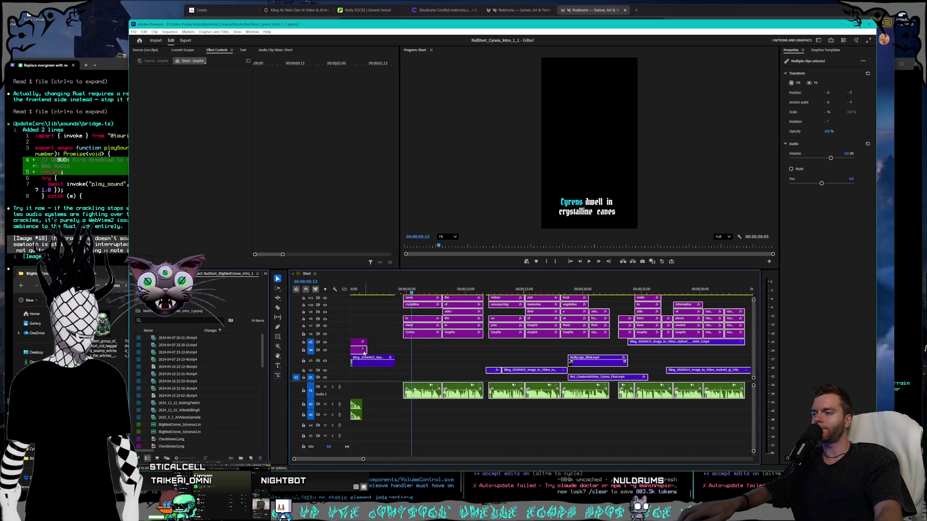
{"action": "scroll", "coordinate": [397, 360], "scroll_direction": "up", "scroll_amount": 2}
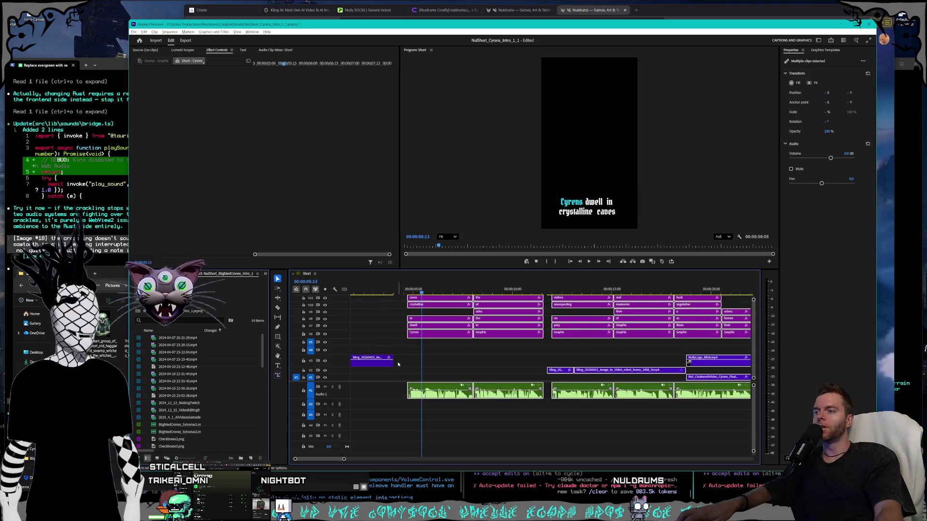
Slide the caption and video clips left to the end of the V3 clip, shortening the sequence to 57:14.
{"action": "scroll", "coordinate": [415, 357], "scroll_direction": "up", "scroll_amount": 1}
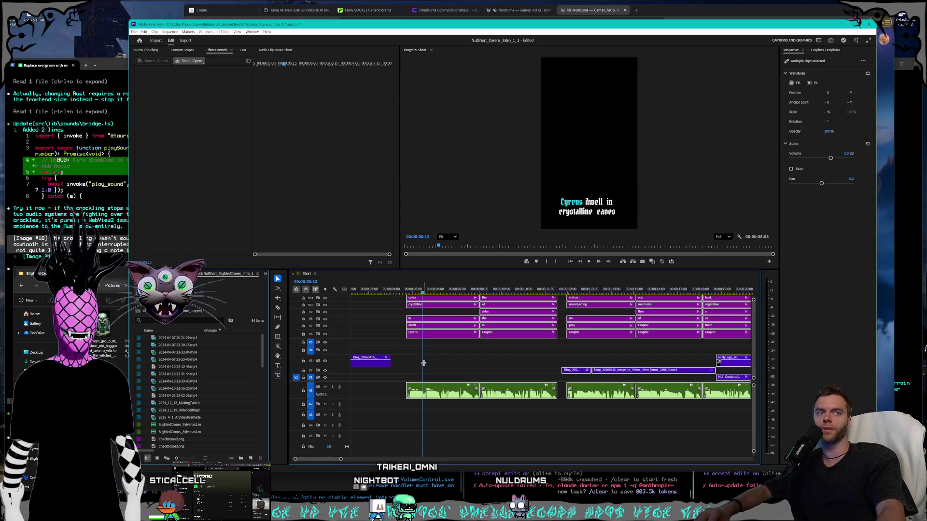
{"action": "left_click_drag", "start_coordinate": [317, 461], "coordinate": [330, 460]}
{"action": "left_click_drag", "start_coordinate": [516, 394], "coordinate": [485, 361]}
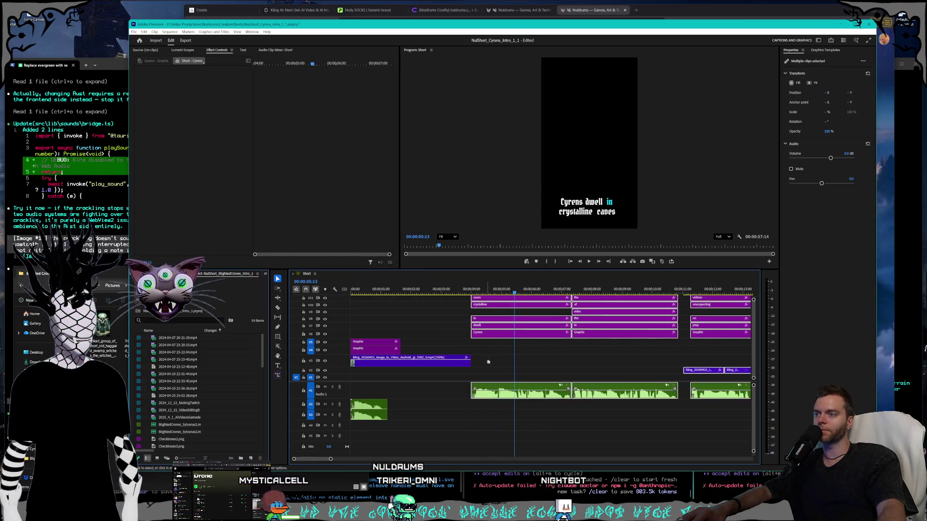
{"action": "left_click_drag", "start_coordinate": [473, 288], "coordinate": [485, 290]}
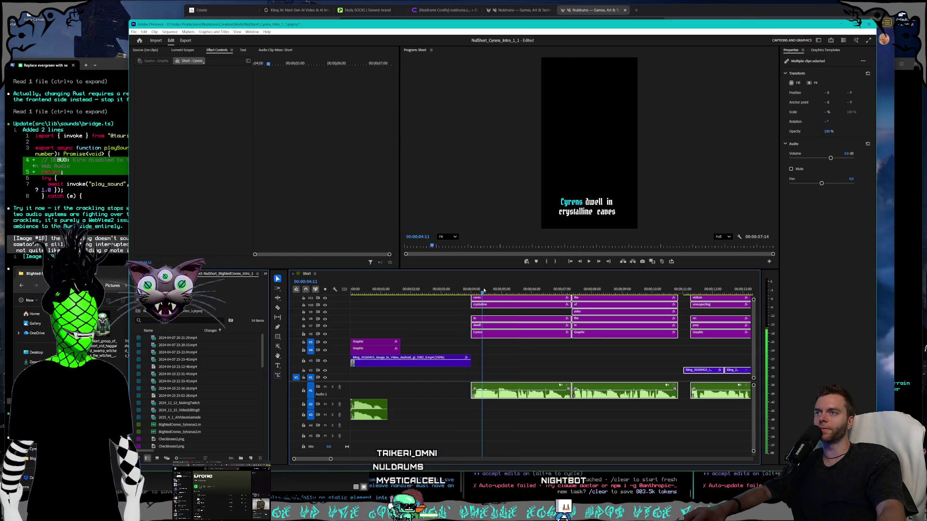
{"action": "left_click", "coordinate": [543, 353]}
{"action": "scroll", "coordinate": [545, 400], "scroll_direction": "down", "scroll_amount": 3}
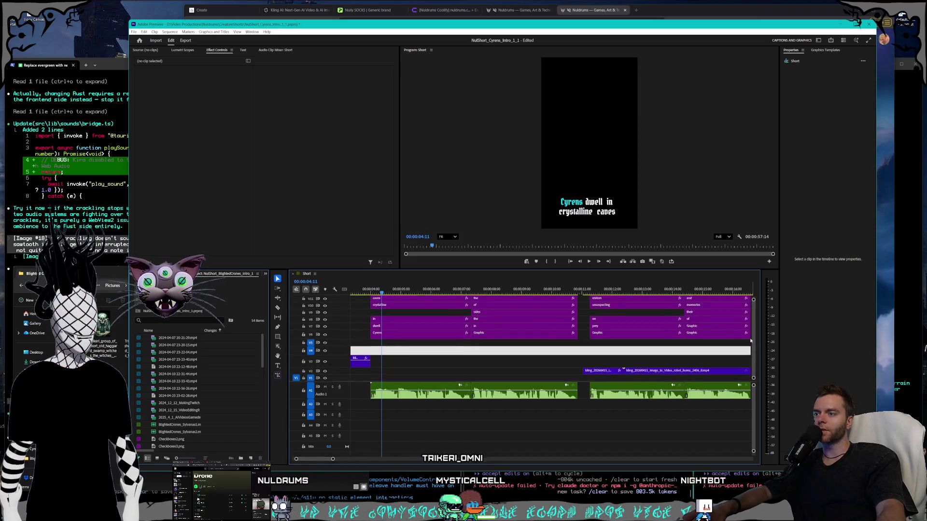
{"action": "left_click", "coordinate": [599, 369]}
{"action": "mouse_move", "coordinate": [579, 291]}
{"action": "left_mouse_down"}
{"action": "mouse_move", "coordinate": [679, 293]}
{"action": "mouse_move", "coordinate": [477, 298]}
{"action": "left_mouse_up"}
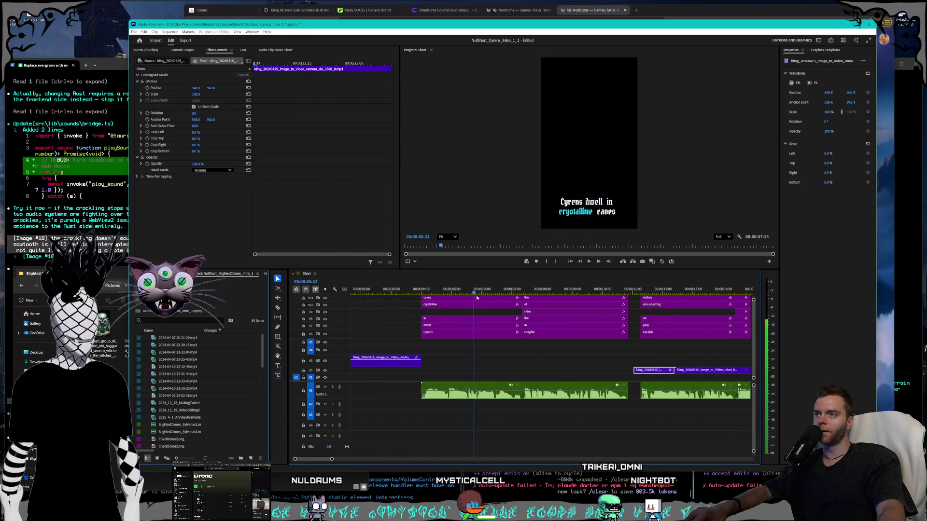
Try a Kling clip from V7 on V4 under the 'embedded in the sides' caption.
{"action": "left_click_drag", "start_coordinate": [331, 461], "coordinate": [391, 459]}
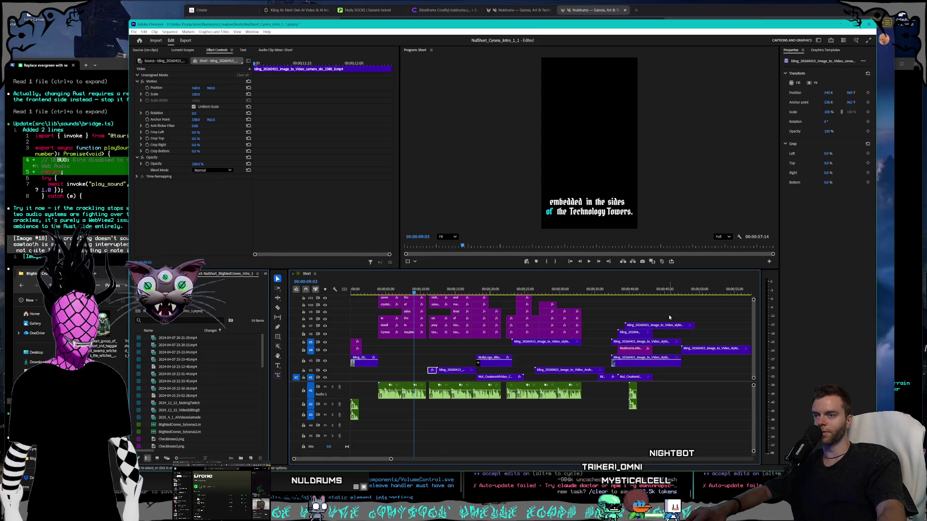
{"action": "left_click_drag", "start_coordinate": [668, 326], "coordinate": [417, 353]}
{"action": "key", "text": "space"}
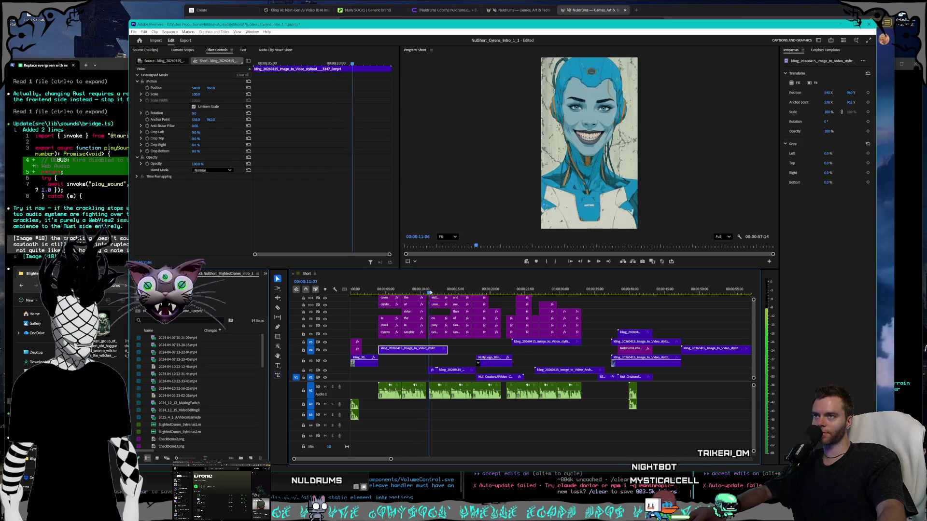
{"action": "mouse_move", "coordinate": [418, 354]}
{"action": "left_mouse_down"}
{"action": "mouse_move", "coordinate": [437, 362]}
{"action": "mouse_move", "coordinate": [413, 355]}
{"action": "left_mouse_up"}
{"action": "left_click", "coordinate": [400, 290]}
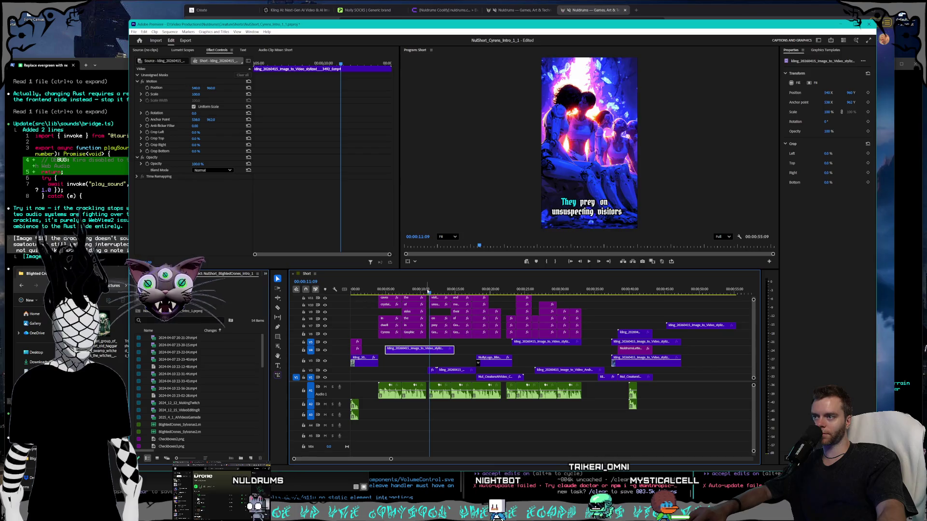
{"action": "left_click_drag", "start_coordinate": [400, 289], "coordinate": [407, 289]}
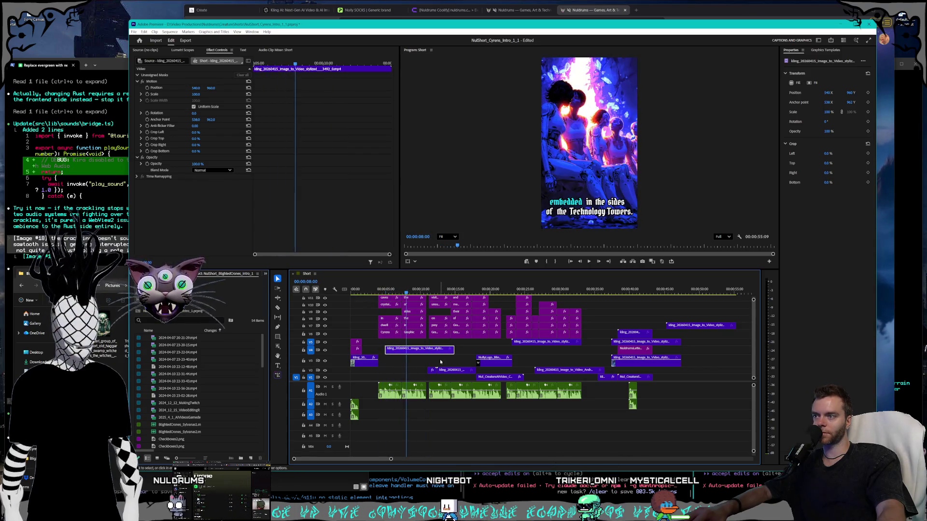
Move the skull-cave Kling clip down to V2 near the end of the Short sequence.
{"action": "mouse_move", "coordinate": [428, 353]}
{"action": "left_mouse_down"}
{"action": "mouse_move", "coordinate": [739, 349]}
{"action": "mouse_move", "coordinate": [730, 350]}
{"action": "left_mouse_up"}
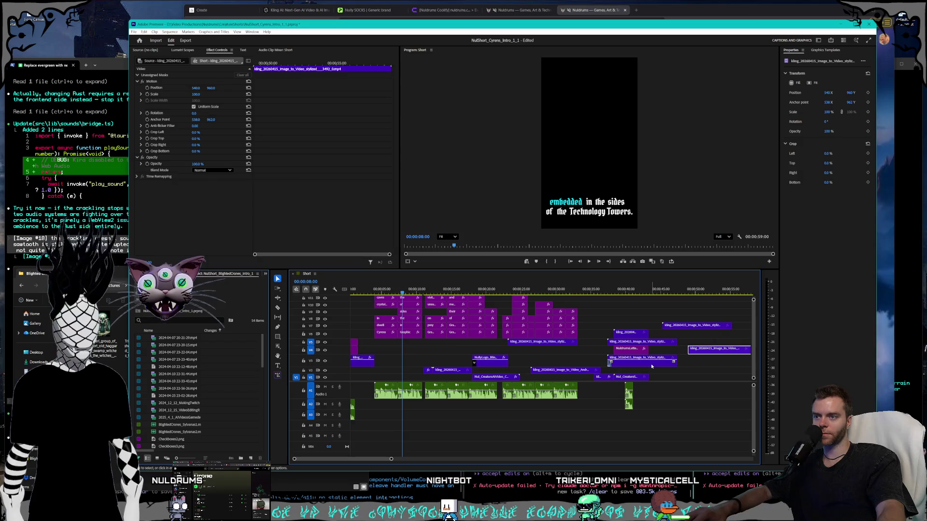
{"action": "left_click_drag", "start_coordinate": [433, 354], "coordinate": [431, 354]}
{"action": "left_click", "coordinate": [430, 289]}
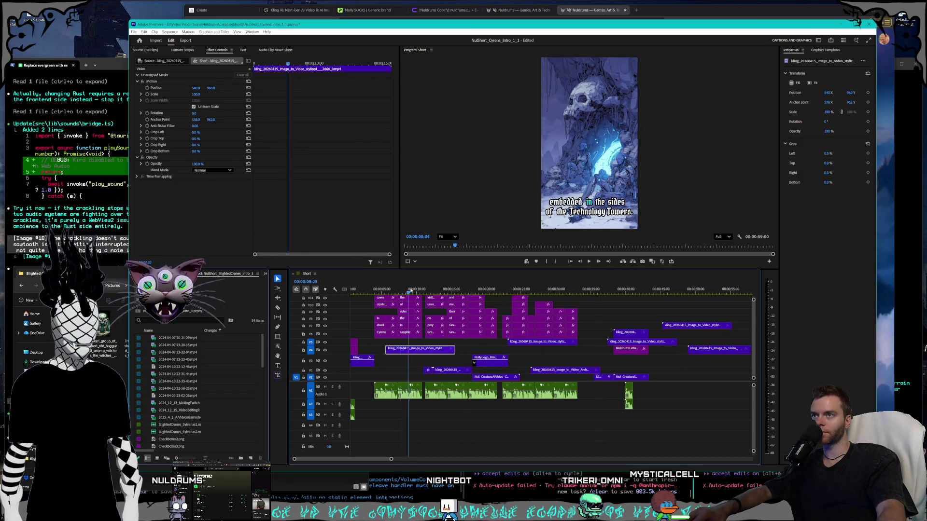
{"action": "mouse_move", "coordinate": [430, 289]}
{"action": "left_mouse_down"}
{"action": "mouse_move", "coordinate": [438, 289]}
{"action": "mouse_move", "coordinate": [393, 289]}
{"action": "left_mouse_up"}
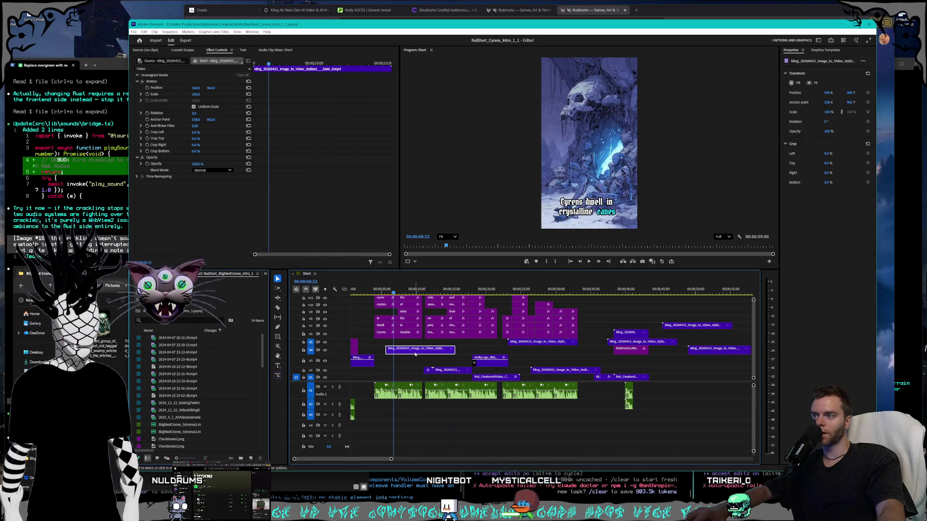
{"action": "left_click_drag", "start_coordinate": [419, 348], "coordinate": [706, 370]}
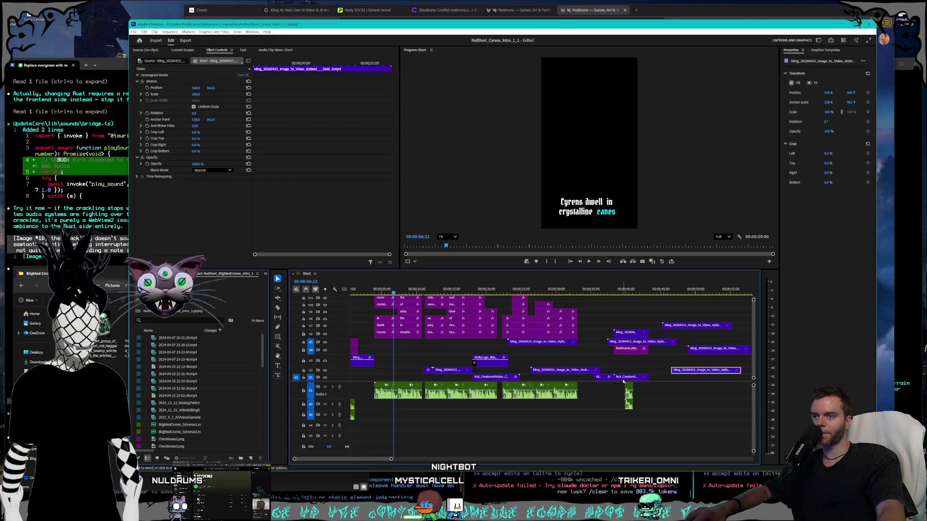
Shuffle Kling clips from V5 and V7 across V4 and V6, returning one to V7 near the end.
{"action": "left_click", "coordinate": [645, 343]}
{"action": "mouse_move", "coordinate": [646, 344]}
{"action": "left_mouse_down"}
{"action": "mouse_move", "coordinate": [470, 361]}
{"action": "mouse_move", "coordinate": [416, 349]}
{"action": "left_mouse_up"}
{"action": "left_click_drag", "start_coordinate": [392, 293], "coordinate": [417, 293]}
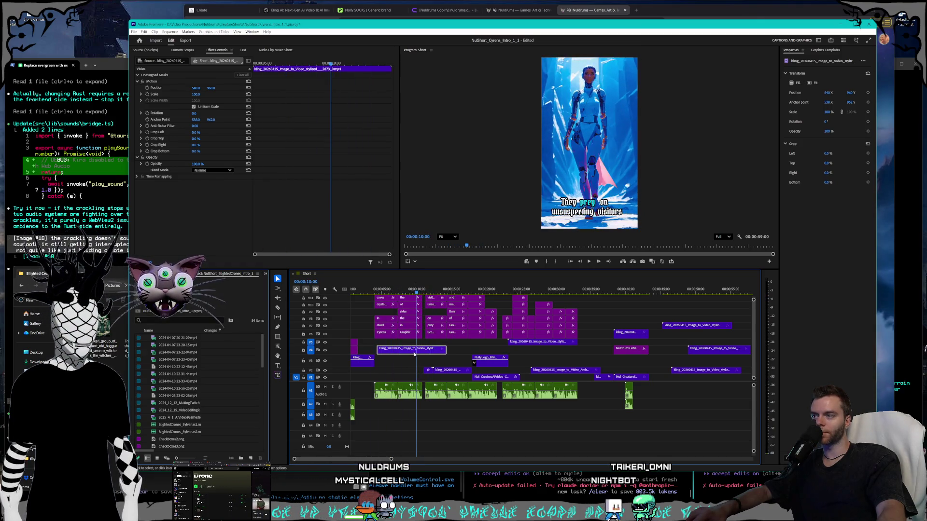
{"action": "mouse_move", "coordinate": [414, 354]}
{"action": "left_mouse_down"}
{"action": "mouse_move", "coordinate": [638, 352]}
{"action": "mouse_move", "coordinate": [705, 338]}
{"action": "mouse_move", "coordinate": [413, 336]}
{"action": "mouse_move", "coordinate": [666, 335]}
{"action": "left_mouse_up"}
{"action": "left_click", "coordinate": [683, 326]}
{"action": "left_click_drag", "start_coordinate": [722, 326], "coordinate": [734, 327]}
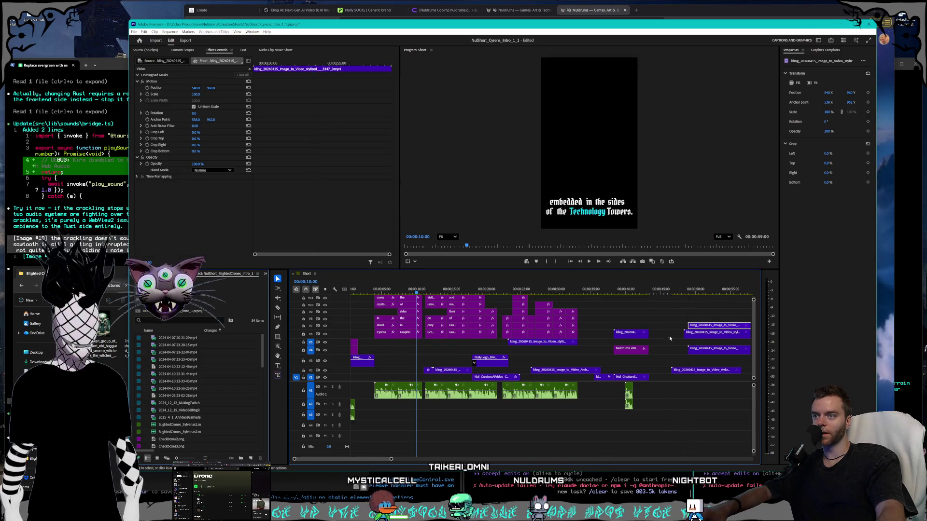
Place the blue tower clip early under the 'Technology Towers' caption, undoing the short-clip move.
{"action": "mouse_move", "coordinate": [633, 333]}
{"action": "left_mouse_down"}
{"action": "mouse_move", "coordinate": [624, 341]}
{"action": "mouse_move", "coordinate": [407, 349]}
{"action": "left_mouse_up"}
{"action": "left_click", "coordinate": [411, 289]}
{"action": "left_click_drag", "start_coordinate": [412, 289], "coordinate": [404, 289]}
{"action": "key", "text": "ctrl+z"}
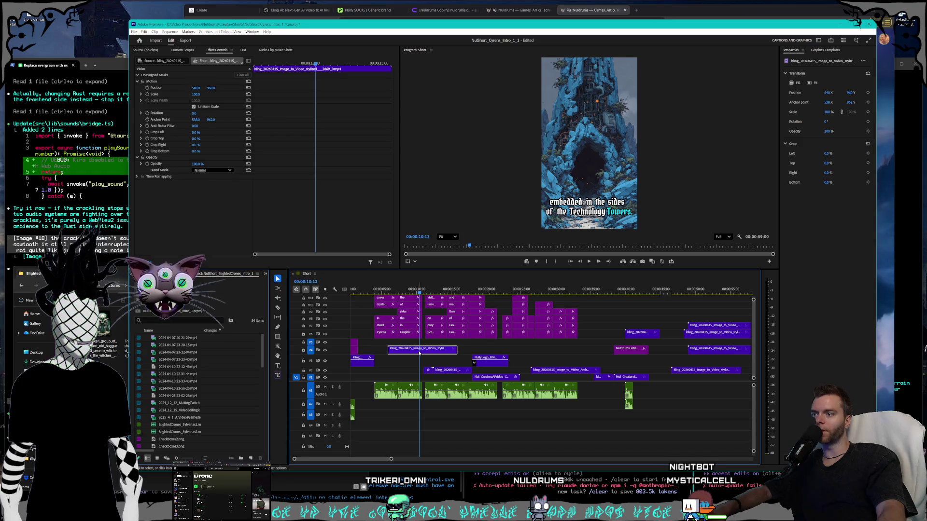
{"action": "left_click_drag", "start_coordinate": [412, 354], "coordinate": [400, 364]}
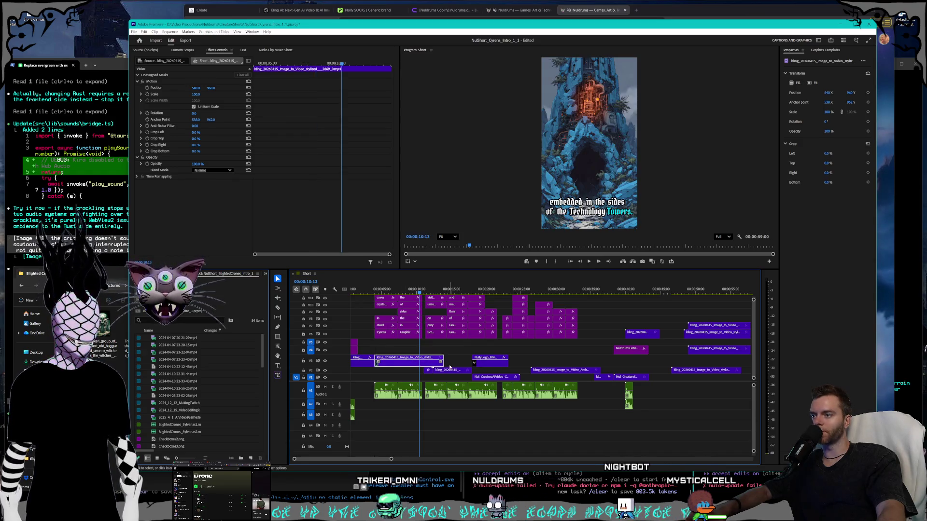
Trim the tower clip to start at the 'Cyrens dwell in crystalline caves' caption and shorten the V1 clip.
{"action": "left_click", "coordinate": [362, 291]}
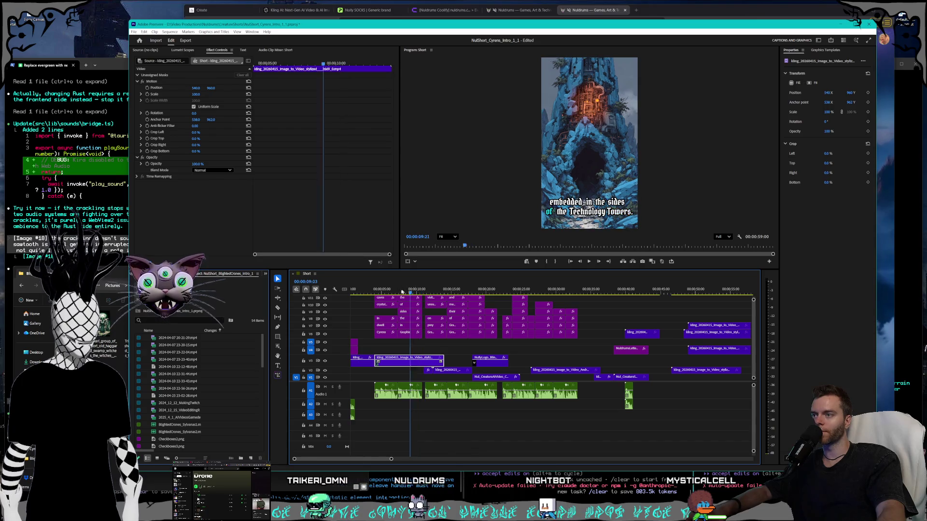
{"action": "left_click", "coordinate": [390, 289]}
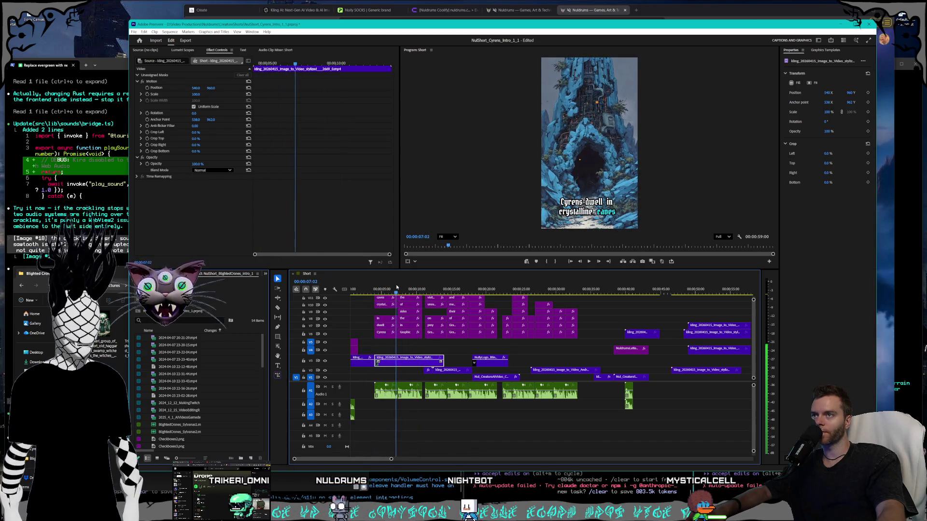
{"action": "mouse_move", "coordinate": [375, 361]}
{"action": "left_mouse_down"}
{"action": "mouse_move", "coordinate": [394, 365]}
{"action": "mouse_move", "coordinate": [385, 378]}
{"action": "mouse_move", "coordinate": [397, 375]}
{"action": "left_mouse_up"}
{"action": "mouse_move", "coordinate": [388, 289]}
{"action": "left_mouse_down"}
{"action": "mouse_move", "coordinate": [362, 291]}
{"action": "mouse_move", "coordinate": [390, 297]}
{"action": "left_mouse_up"}
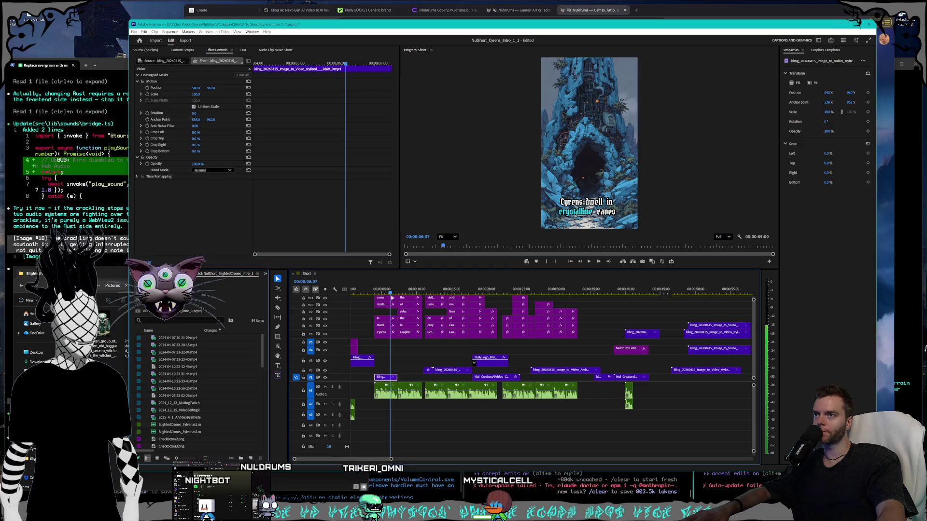
{"action": "left_click_drag", "start_coordinate": [389, 377], "coordinate": [381, 377]}
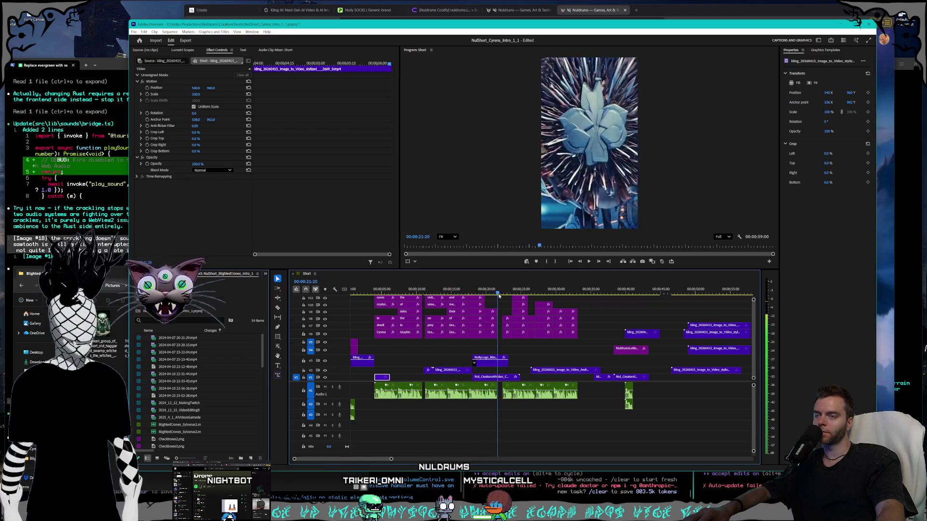
Rearrange the closing clips, keeping the late clips on V6 and V8 near the end.
{"action": "mouse_move", "coordinate": [531, 298]}
{"action": "left_mouse_down"}
{"action": "mouse_move", "coordinate": [637, 302]}
{"action": "mouse_move", "coordinate": [609, 306]}
{"action": "left_mouse_up"}
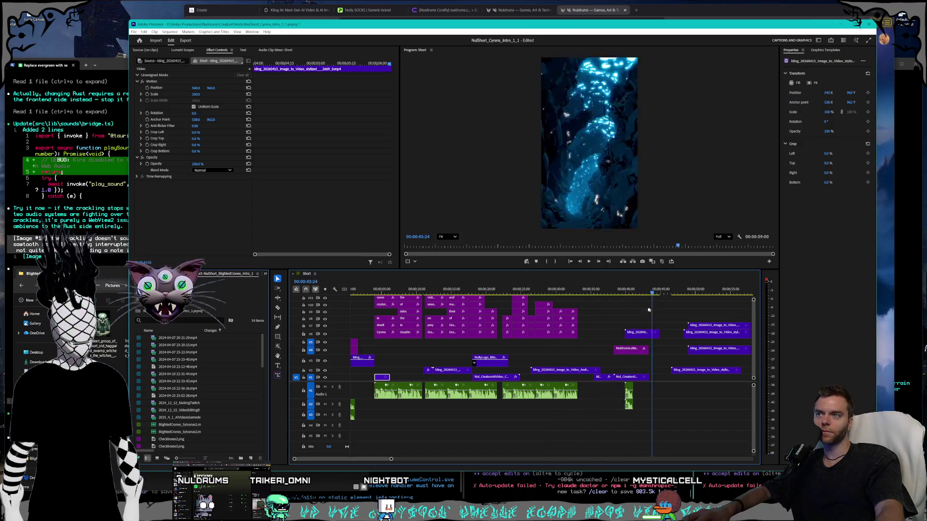
{"action": "mouse_move", "coordinate": [631, 335]}
{"action": "left_mouse_down"}
{"action": "mouse_move", "coordinate": [483, 364]}
{"action": "mouse_move", "coordinate": [403, 370]}
{"action": "mouse_move", "coordinate": [404, 360]}
{"action": "left_mouse_up"}
{"action": "left_click", "coordinate": [401, 289]}
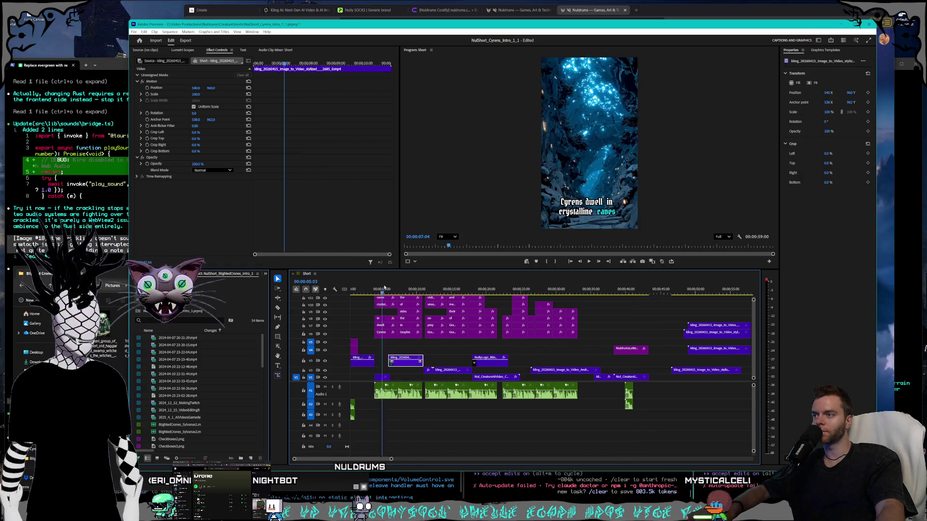
{"action": "left_click", "coordinate": [393, 290]}
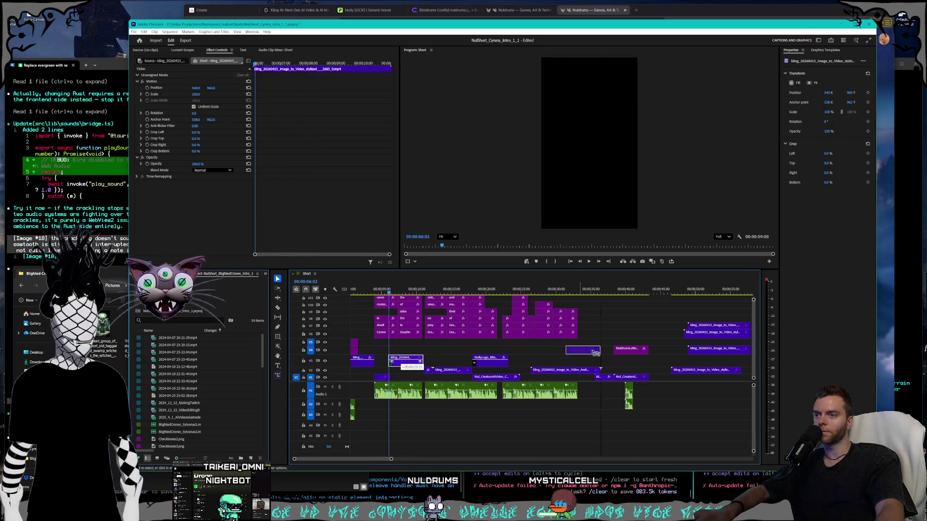
{"action": "left_click_drag", "start_coordinate": [642, 337], "coordinate": [642, 336]}
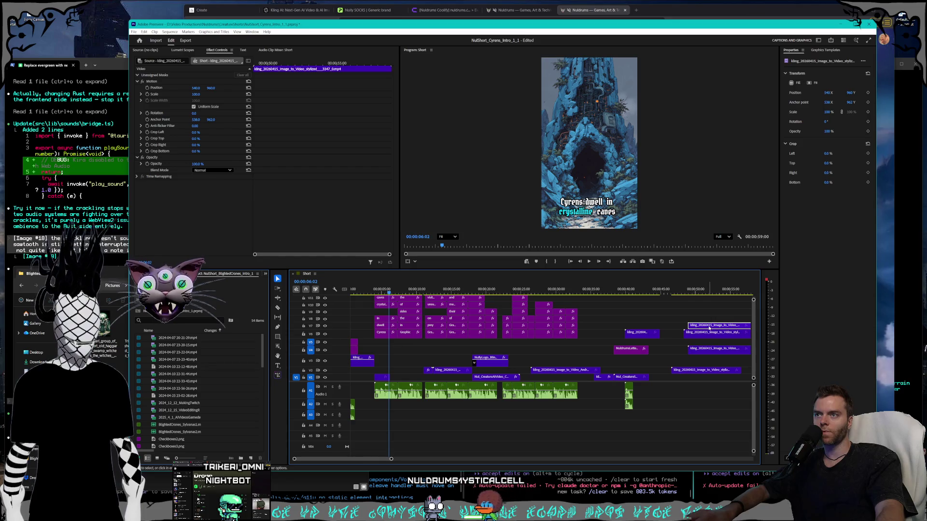
{"action": "mouse_move", "coordinate": [709, 327]}
{"action": "left_mouse_down"}
{"action": "mouse_move", "coordinate": [409, 361]}
{"action": "mouse_move", "coordinate": [607, 320]}
{"action": "left_mouse_up"}
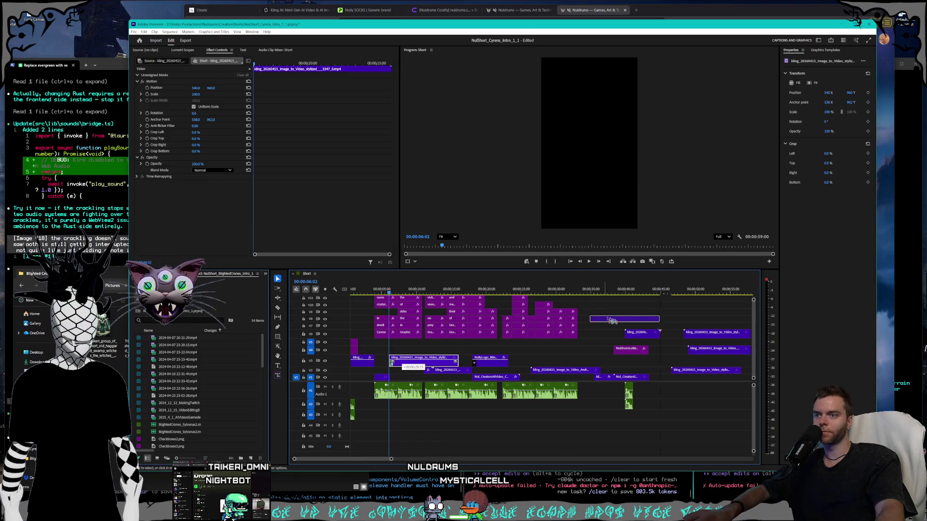
{"action": "mouse_move", "coordinate": [693, 321]}
{"action": "left_mouse_down"}
{"action": "mouse_move", "coordinate": [406, 361]}
{"action": "mouse_move", "coordinate": [686, 334]}
{"action": "left_mouse_up"}
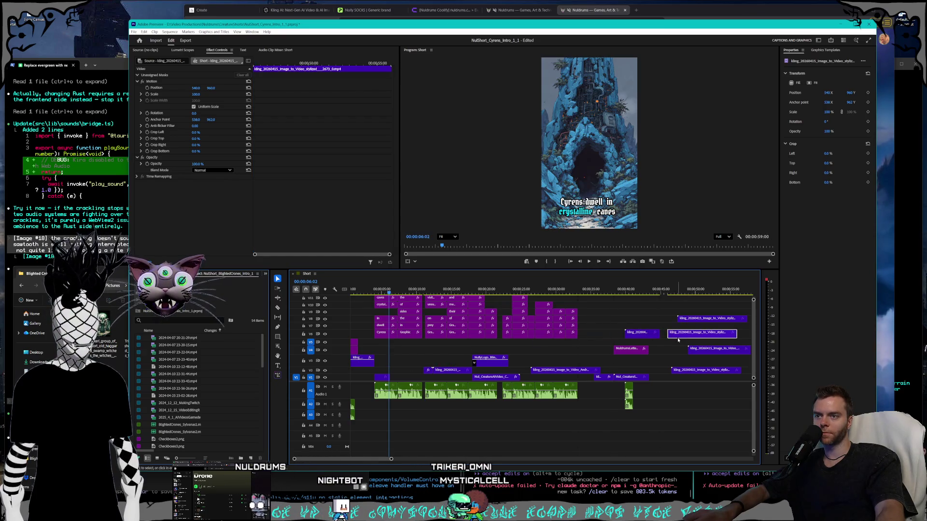
{"action": "left_click", "coordinate": [708, 290]}
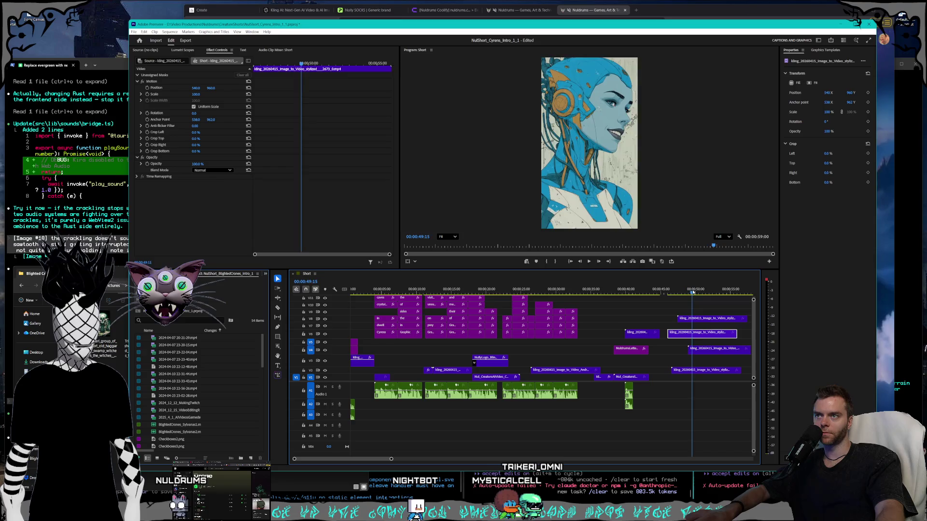
{"action": "mouse_move", "coordinate": [709, 291]}
{"action": "left_mouse_down"}
{"action": "mouse_move", "coordinate": [697, 293]}
{"action": "mouse_move", "coordinate": [698, 319]}
{"action": "mouse_move", "coordinate": [708, 296]}
{"action": "mouse_move", "coordinate": [735, 296]}
{"action": "mouse_move", "coordinate": [741, 320]}
{"action": "mouse_move", "coordinate": [645, 321]}
{"action": "left_mouse_up"}
Trim the closing V6 and V4 clips and nudge the small V6 clip so the sequence runs 56:18.
{"action": "left_click", "coordinate": [690, 291]}
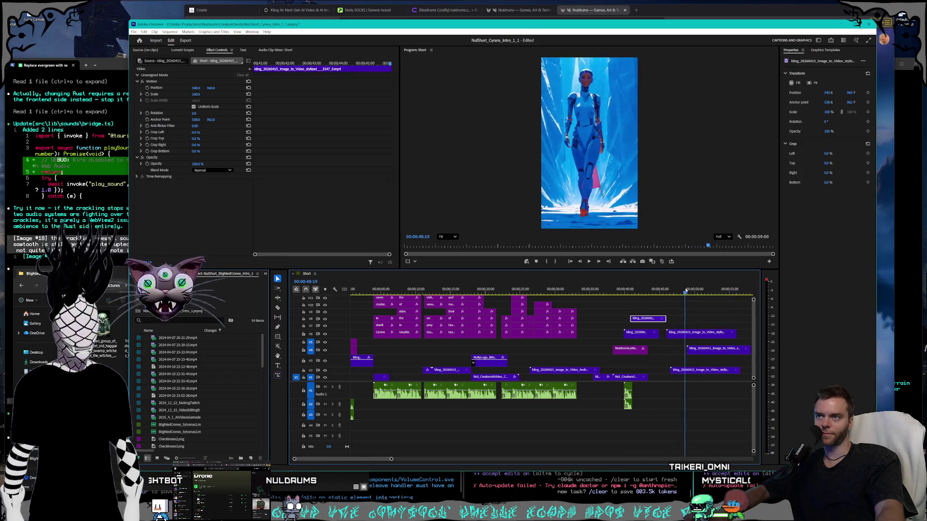
{"action": "left_click_drag", "start_coordinate": [690, 291], "coordinate": [689, 291]}
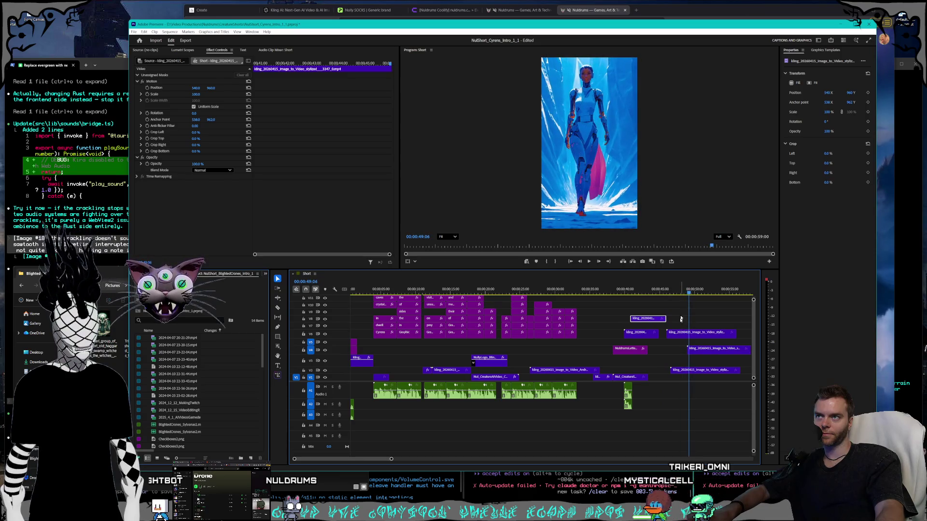
{"action": "left_click_drag", "start_coordinate": [670, 334], "coordinate": [705, 333]}
{"action": "mouse_move", "coordinate": [690, 292]}
{"action": "left_mouse_down"}
{"action": "mouse_move", "coordinate": [710, 289]}
{"action": "mouse_move", "coordinate": [702, 290]}
{"action": "left_mouse_up"}
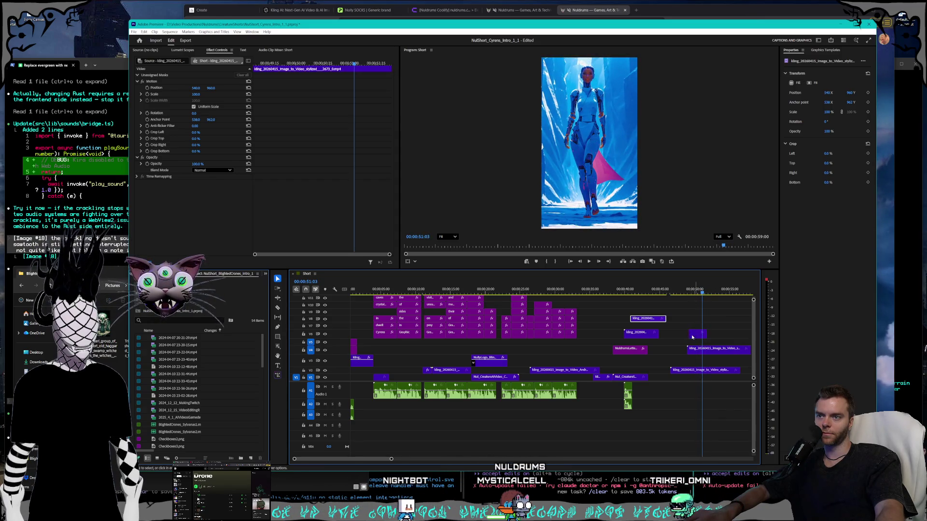
{"action": "left_click_drag", "start_coordinate": [694, 337], "coordinate": [671, 336]}
{"action": "left_click", "coordinate": [692, 291]}
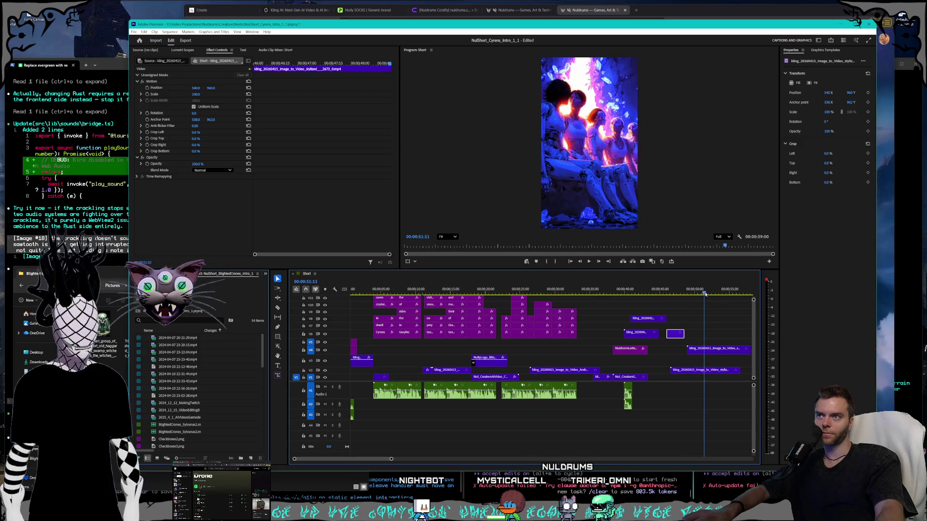
{"action": "left_click_drag", "start_coordinate": [716, 295], "coordinate": [723, 293]}
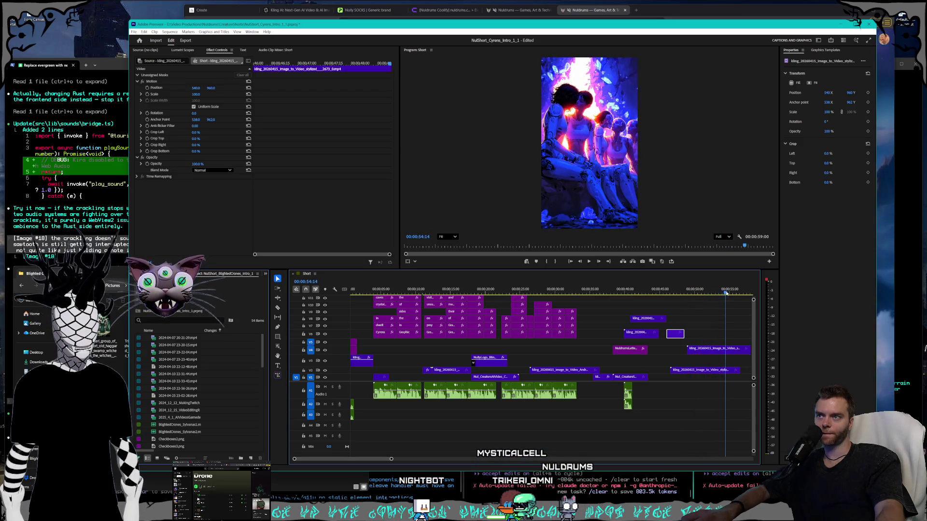
{"action": "left_click_drag", "start_coordinate": [688, 348], "coordinate": [716, 349]}
Move the last V2 skull-cave clip to V3 near the 5-second mark.
{"action": "left_click", "coordinate": [689, 292]}
{"action": "mouse_move", "coordinate": [698, 293]}
{"action": "left_mouse_down"}
{"action": "mouse_move", "coordinate": [727, 293]}
{"action": "mouse_move", "coordinate": [680, 294]}
{"action": "mouse_move", "coordinate": [731, 300]}
{"action": "mouse_move", "coordinate": [723, 295]}
{"action": "left_mouse_up"}
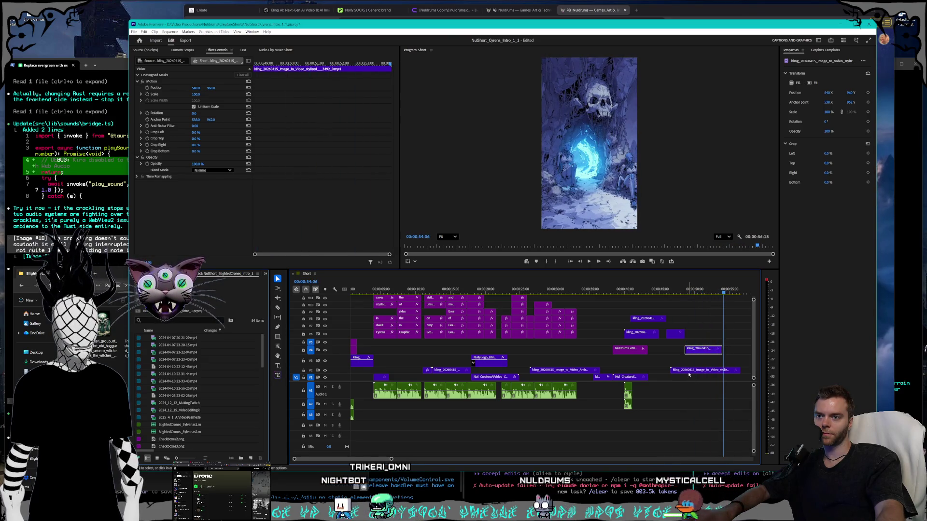
{"action": "left_click_drag", "start_coordinate": [687, 370], "coordinate": [402, 359]}
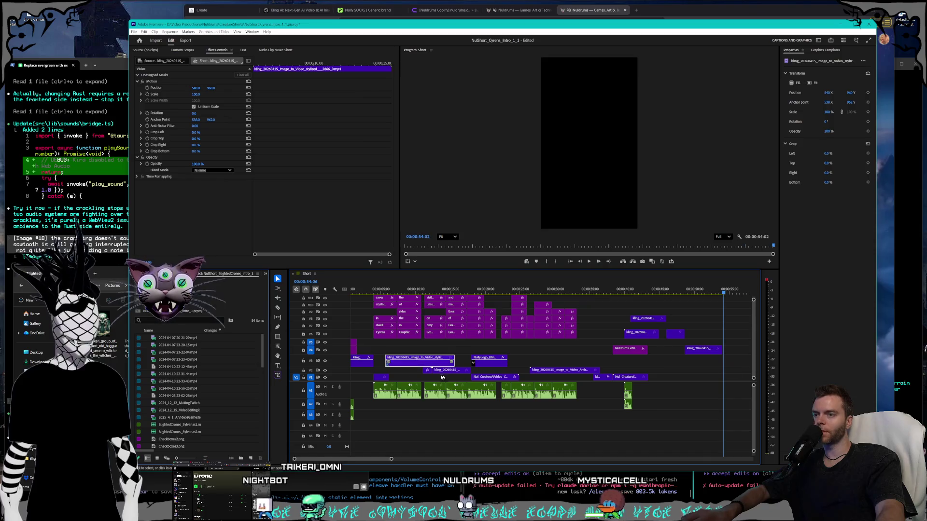
{"action": "left_click", "coordinate": [143, 405]}
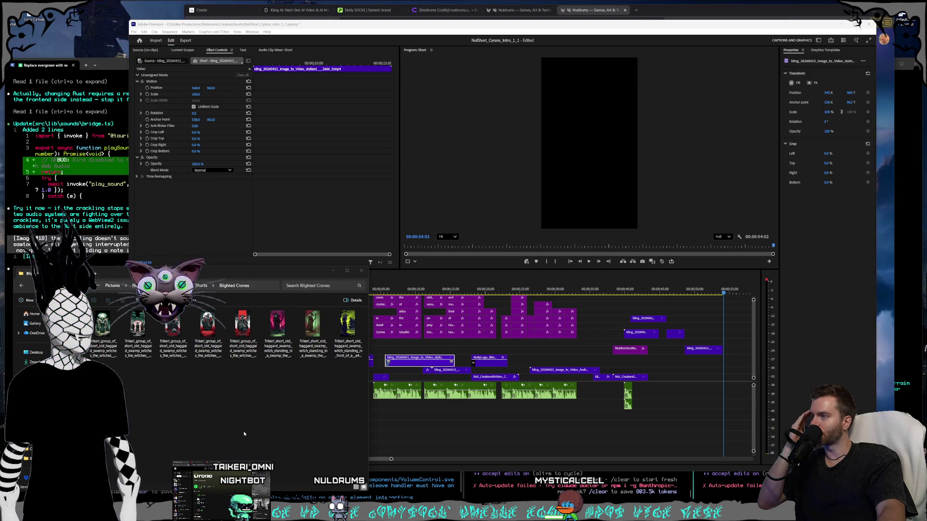
Open the Cyrens video folder in File Explorer from a recent Kling video's file location.
{"action": "key", "text": "super+e"}
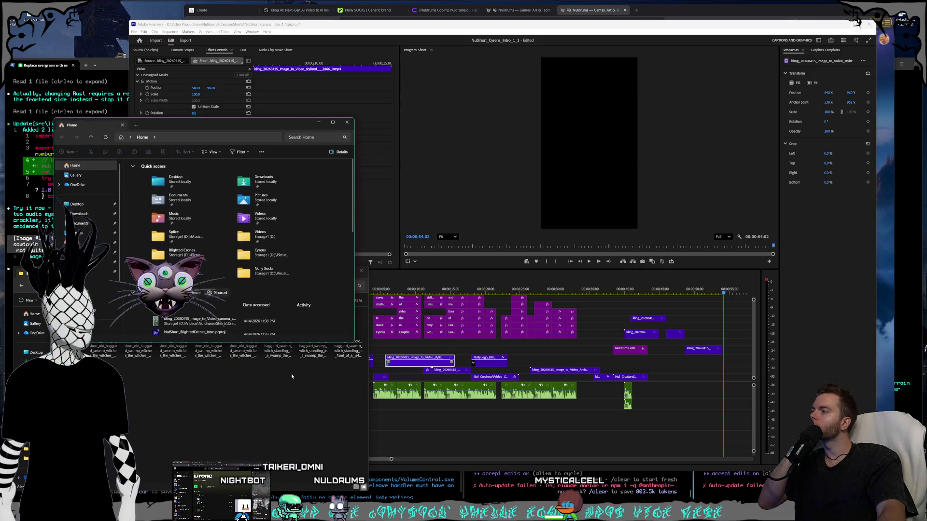
{"action": "scroll", "coordinate": [220, 231], "scroll_direction": "down", "scroll_amount": 3}
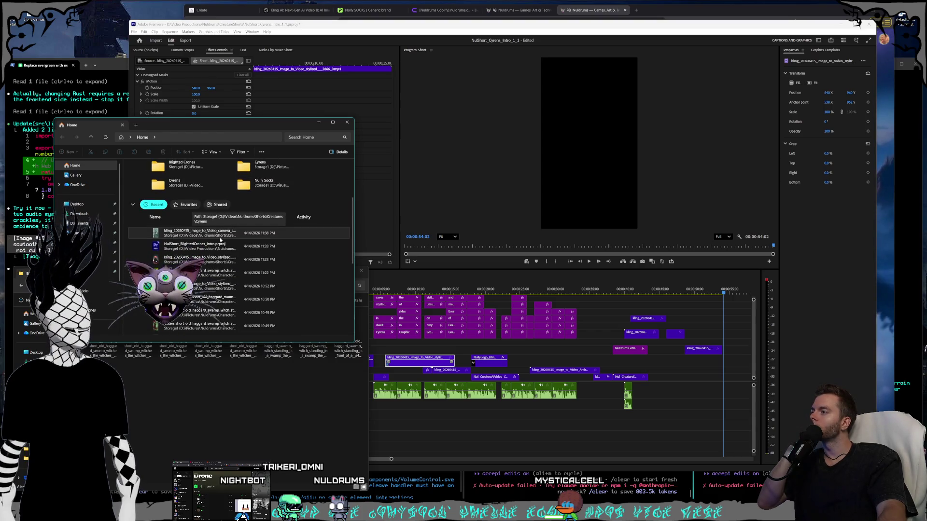
{"action": "left_click", "coordinate": [206, 234]}
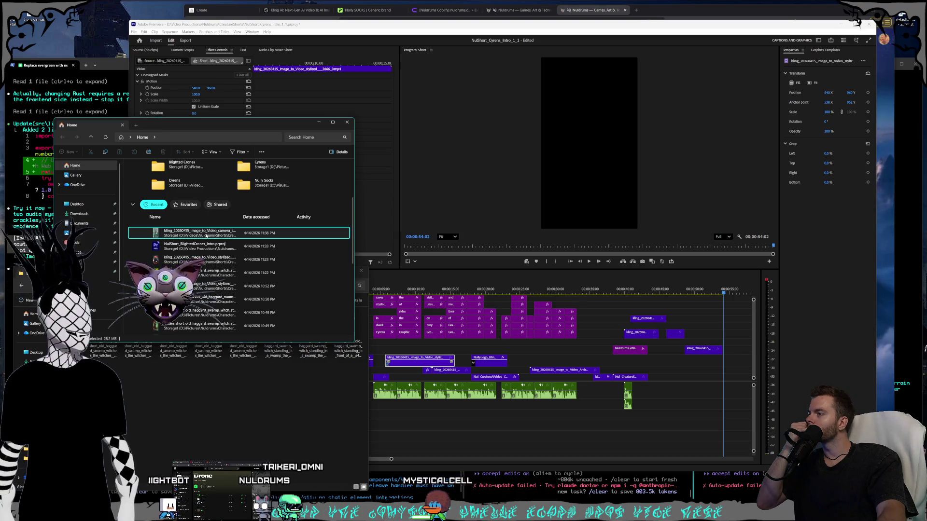
{"action": "right_click", "coordinate": [206, 235]}
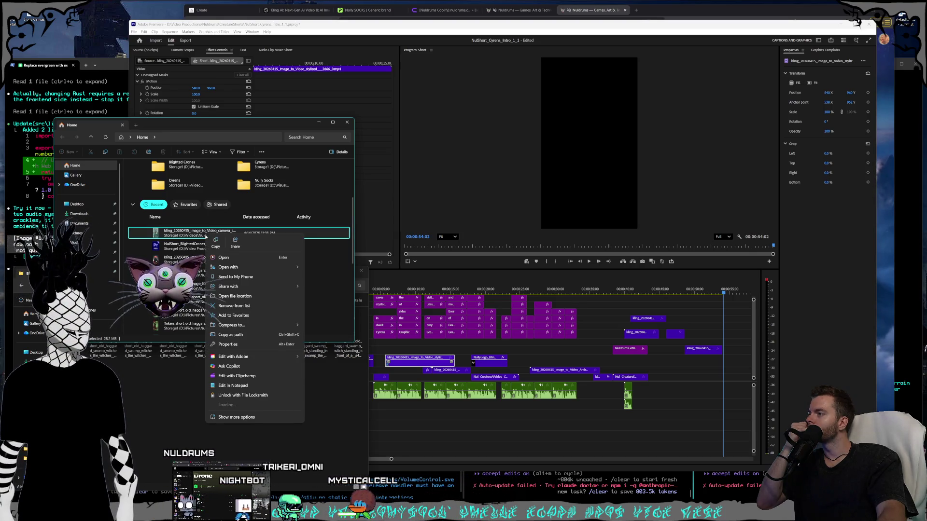
{"action": "left_click", "coordinate": [234, 296]}
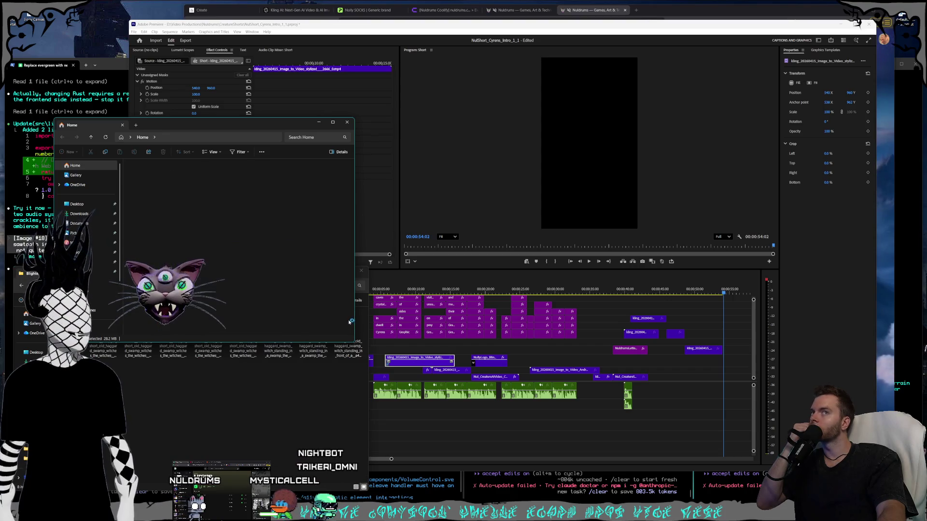
Preview the pink stylized 3329 Kling clip and add it to the timeline's black ending.
{"action": "left_click", "coordinate": [237, 231]}
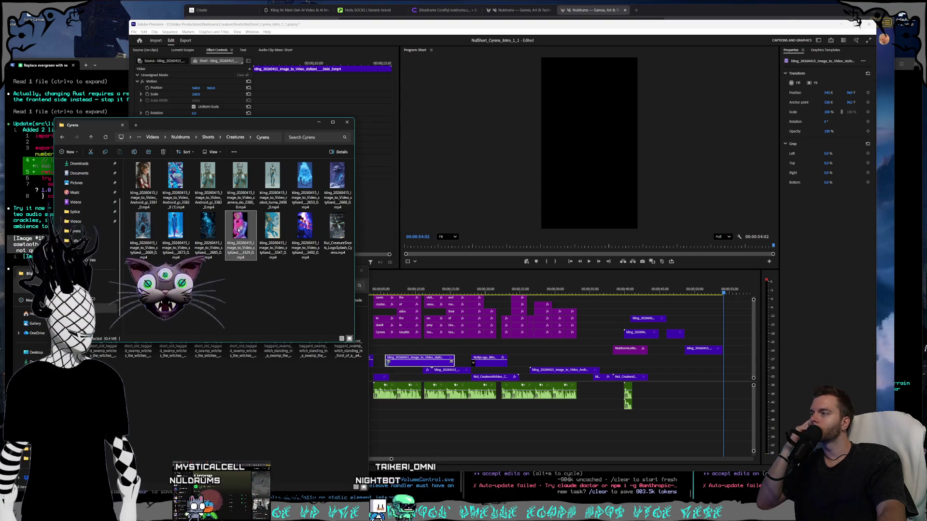
{"action": "key", "text": "Return"}
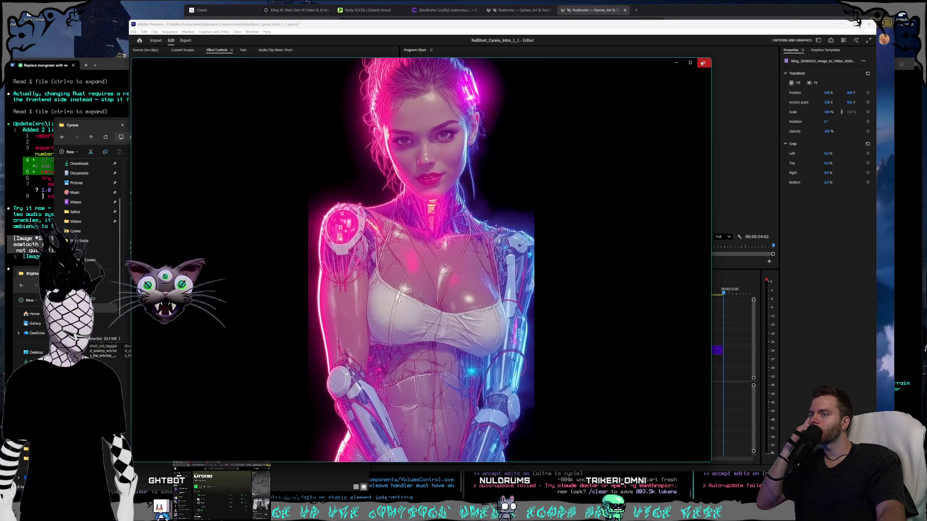
{"action": "left_click", "coordinate": [702, 63]}
{"action": "left_click_drag", "start_coordinate": [238, 231], "coordinate": [661, 369]}
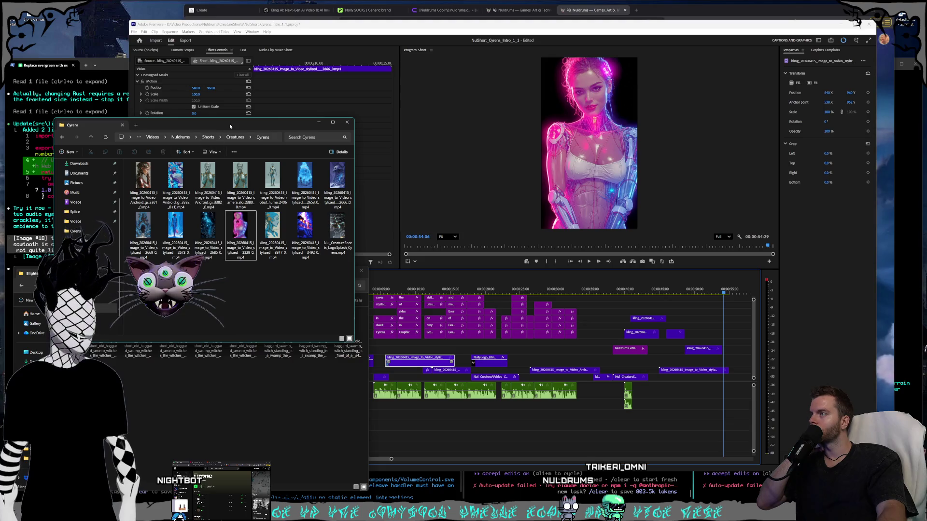
{"action": "left_click_drag", "start_coordinate": [230, 127], "coordinate": [388, 182]}
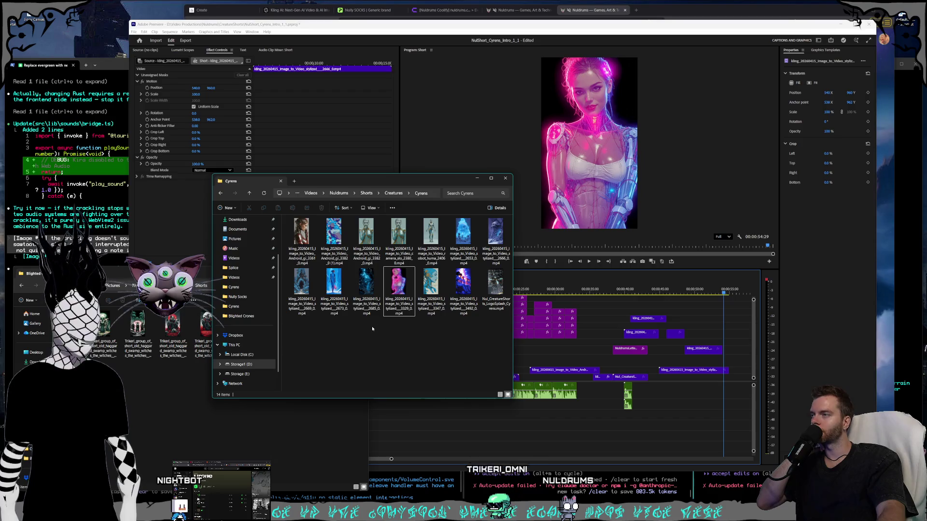
Shift the V2 Kling clip slightly later and lengthen its end under the 'while managing to escape' caption.
{"action": "left_click", "coordinate": [405, 31]}
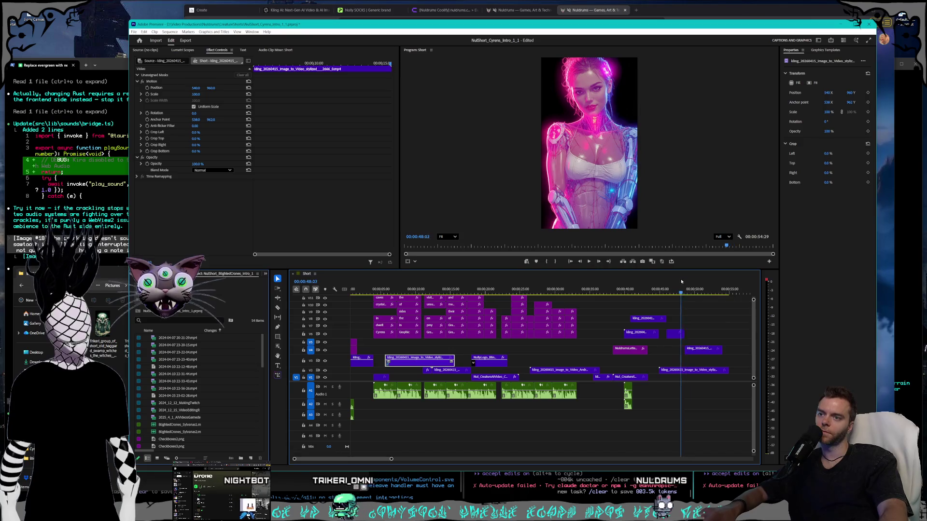
{"action": "left_click", "coordinate": [693, 290]}
{"action": "mouse_move", "coordinate": [693, 288]}
{"action": "left_mouse_down"}
{"action": "mouse_move", "coordinate": [703, 355]}
{"action": "mouse_move", "coordinate": [533, 361]}
{"action": "left_mouse_up"}
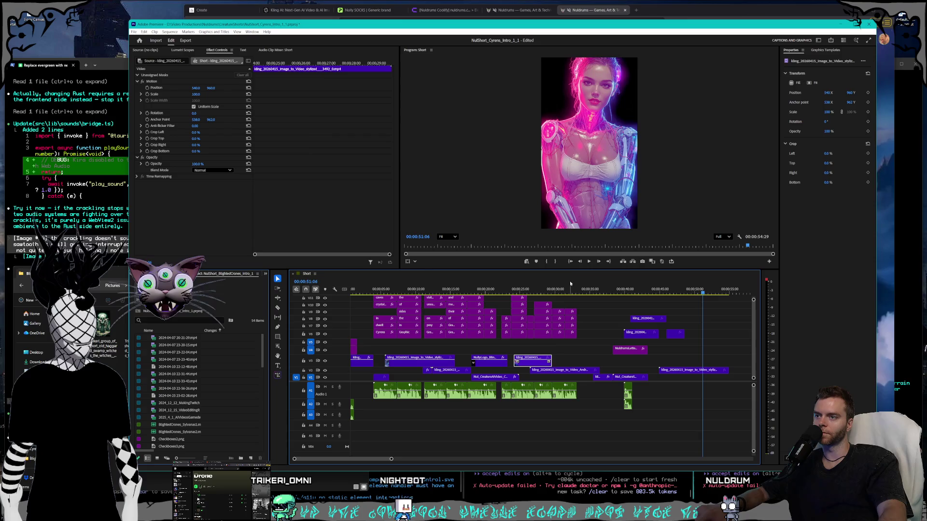
{"action": "left_click_drag", "start_coordinate": [559, 288], "coordinate": [585, 288]}
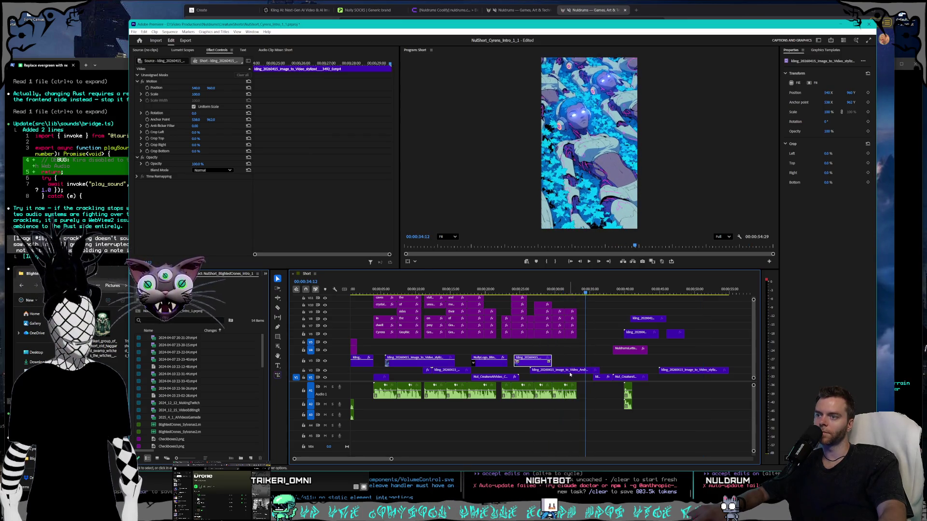
{"action": "left_click_drag", "start_coordinate": [542, 371], "coordinate": [582, 373]}
{"action": "mouse_move", "coordinate": [571, 290]}
{"action": "left_mouse_down"}
{"action": "mouse_move", "coordinate": [581, 291]}
{"action": "mouse_move", "coordinate": [563, 293]}
{"action": "left_mouse_up"}
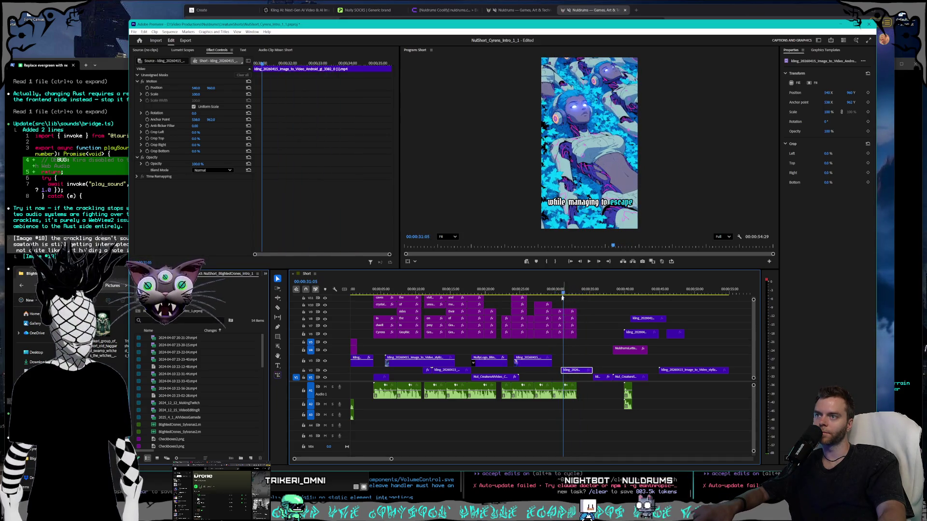
{"action": "mouse_move", "coordinate": [590, 371]}
{"action": "left_mouse_down"}
{"action": "mouse_move", "coordinate": [606, 371]}
{"action": "mouse_move", "coordinate": [553, 370]}
{"action": "left_mouse_up"}
Set the V2 reclining-figures Kling clip to 200% speed and trim it shorter.
{"action": "right_click", "coordinate": [563, 373]}
{"action": "left_click", "coordinate": [588, 256]}
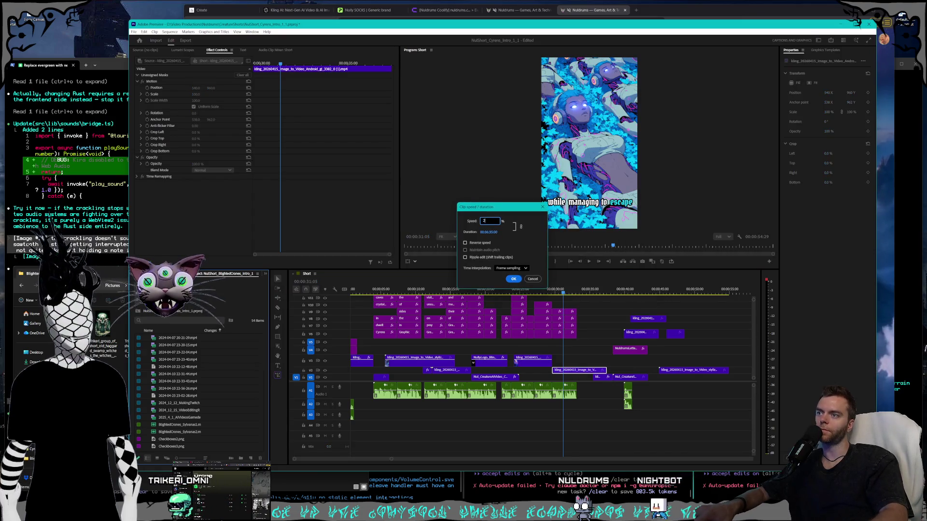
{"action": "key", "text": "Return"}
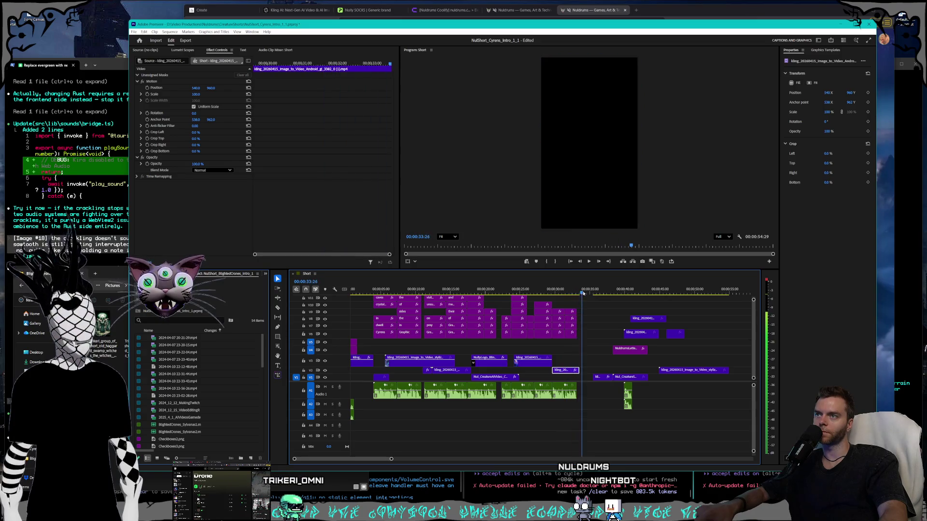
{"action": "mouse_move", "coordinate": [589, 372]}
{"action": "left_mouse_down"}
{"action": "mouse_move", "coordinate": [555, 370]}
{"action": "mouse_move", "coordinate": [572, 370]}
{"action": "left_mouse_up"}
{"action": "key", "text": "space"}
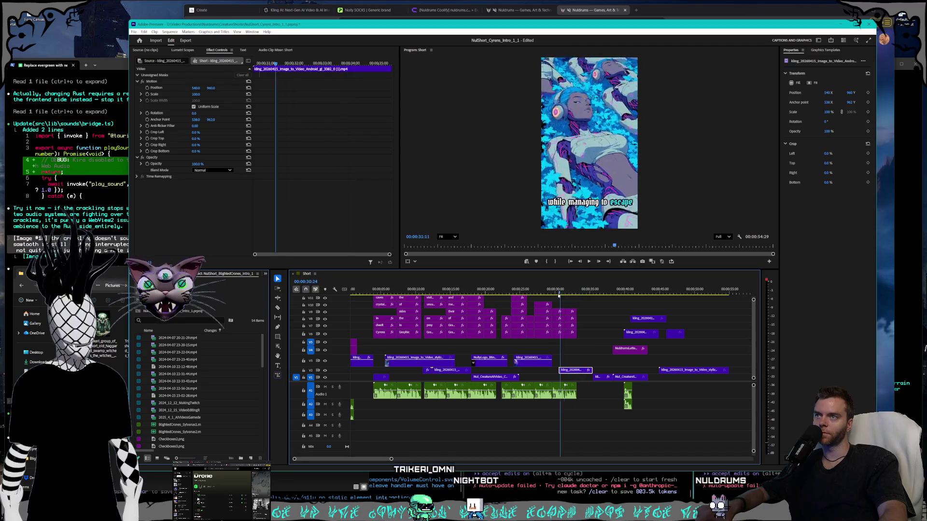
Move the short V1 clip onto V2 about 3 seconds earlier and drop the V6 Kling clip to V4.
{"action": "left_click", "coordinate": [555, 295]}
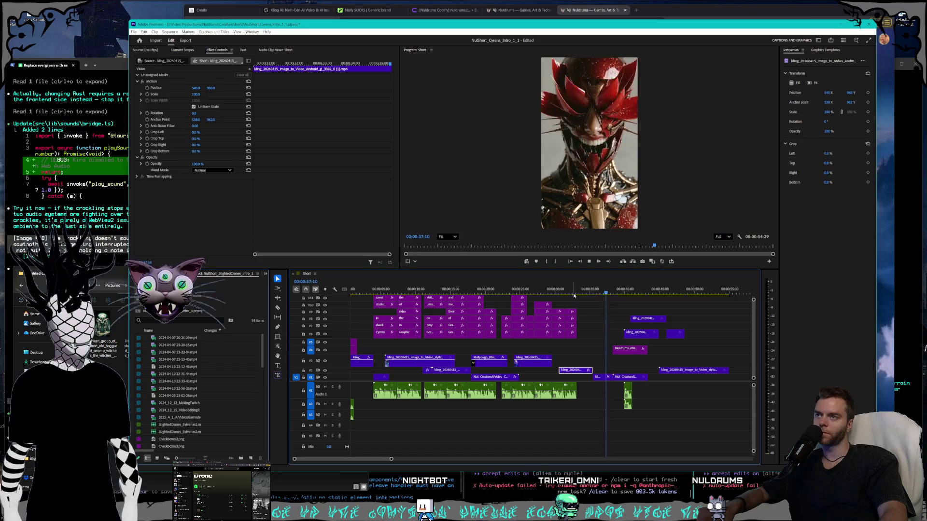
{"action": "left_click", "coordinate": [598, 377]}
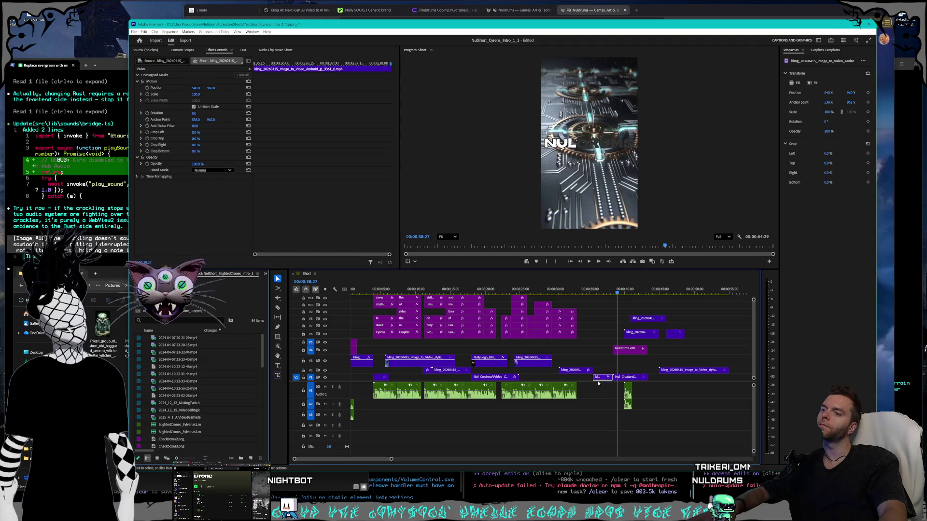
{"action": "mouse_move", "coordinate": [599, 378]}
{"action": "left_mouse_down"}
{"action": "mouse_move", "coordinate": [551, 372]}
{"action": "mouse_move", "coordinate": [575, 371]}
{"action": "left_mouse_up"}
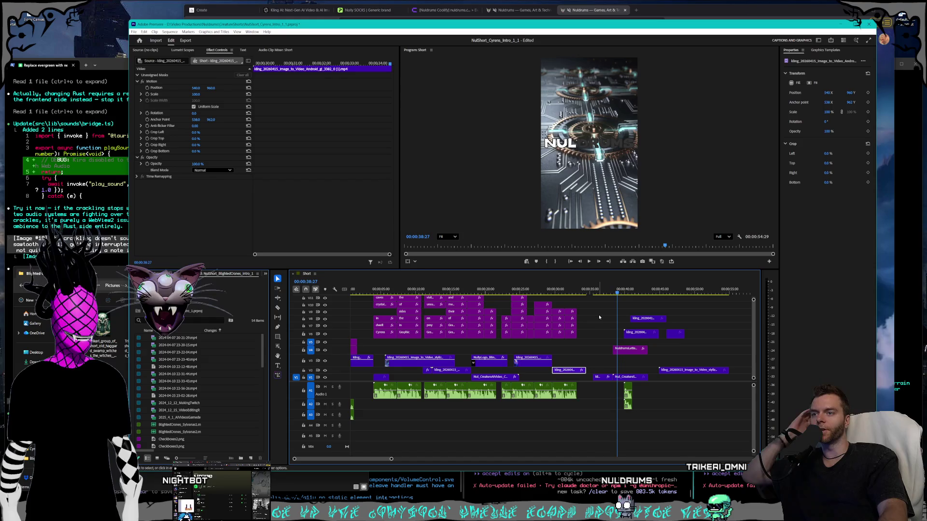
{"action": "left_click_drag", "start_coordinate": [574, 373], "coordinate": [581, 371]}
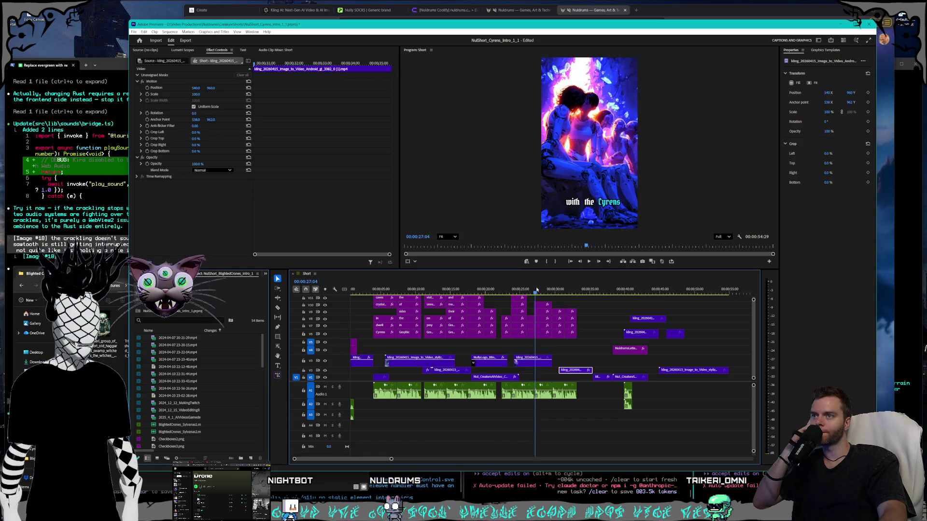
{"action": "mouse_move", "coordinate": [541, 290]}
{"action": "left_mouse_down"}
{"action": "mouse_move", "coordinate": [579, 287]}
{"action": "mouse_move", "coordinate": [488, 288]}
{"action": "mouse_move", "coordinate": [624, 291]}
{"action": "left_mouse_up"}
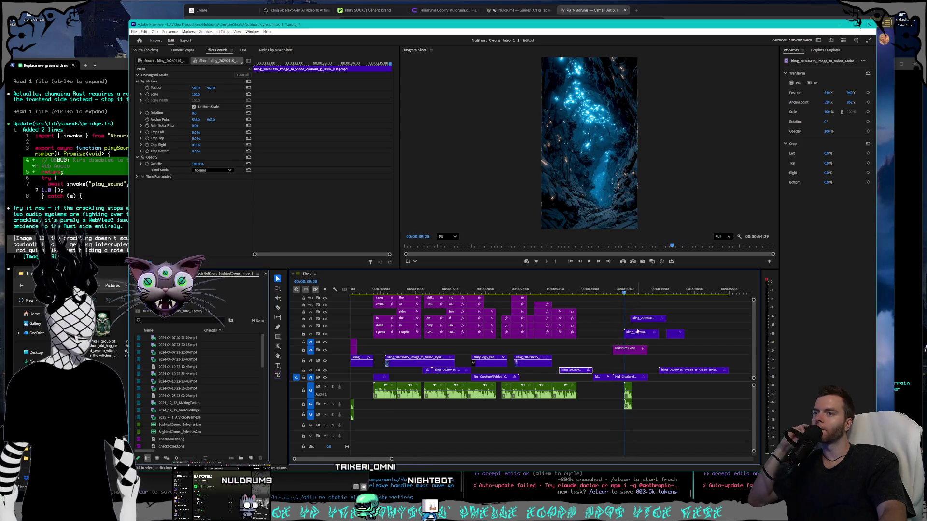
{"action": "mouse_move", "coordinate": [636, 340]}
{"action": "left_mouse_down"}
{"action": "mouse_move", "coordinate": [527, 354]}
{"action": "mouse_move", "coordinate": [514, 375]}
{"action": "left_mouse_up"}
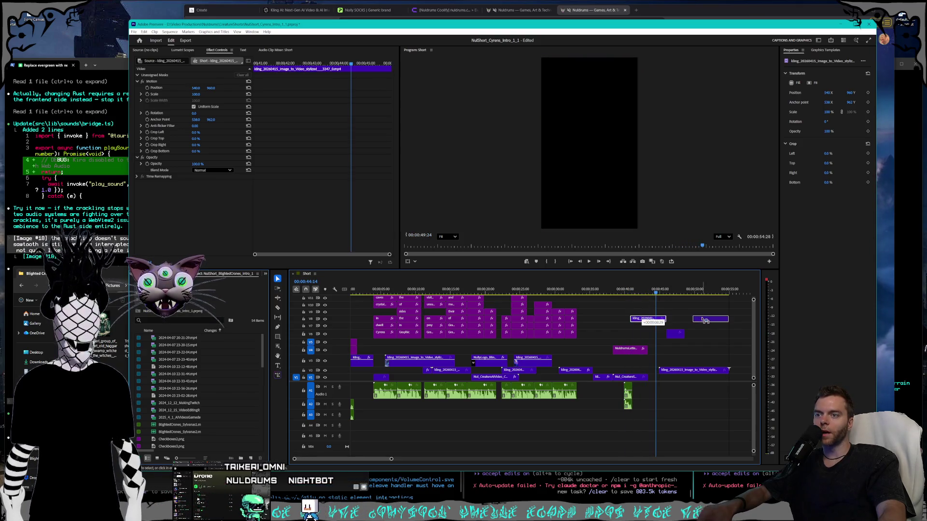
Move the small V6 clip down to track V1 near the sequence start.
{"action": "key", "text": "space"}
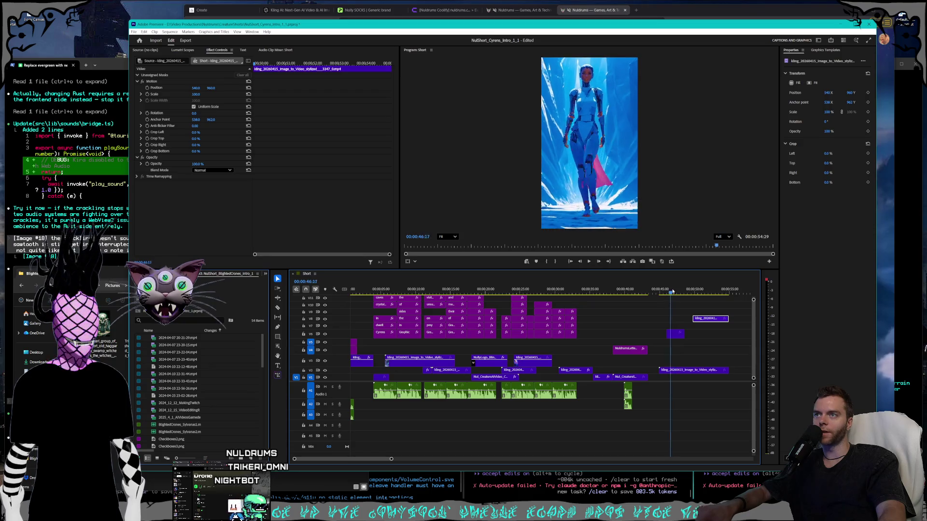
{"action": "left_click_drag", "start_coordinate": [675, 333], "coordinate": [414, 366]}
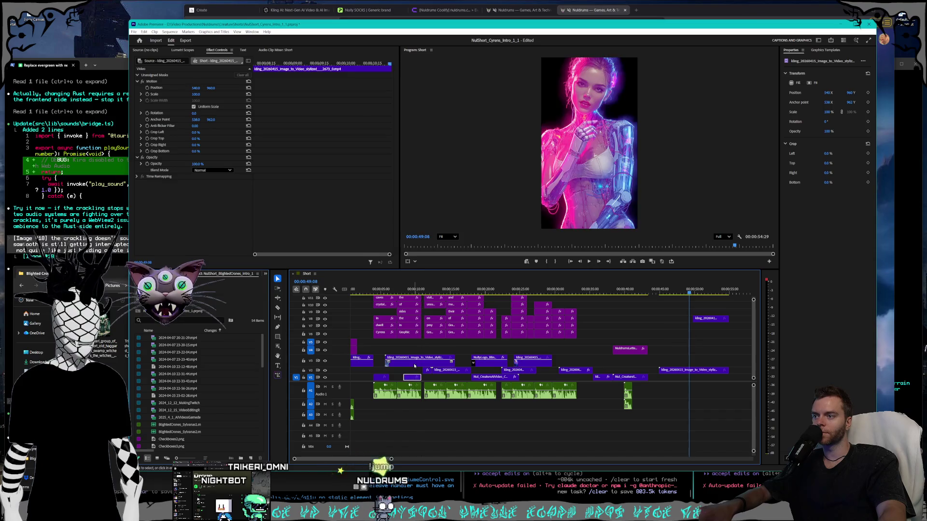
{"action": "left_click", "coordinate": [417, 361]}
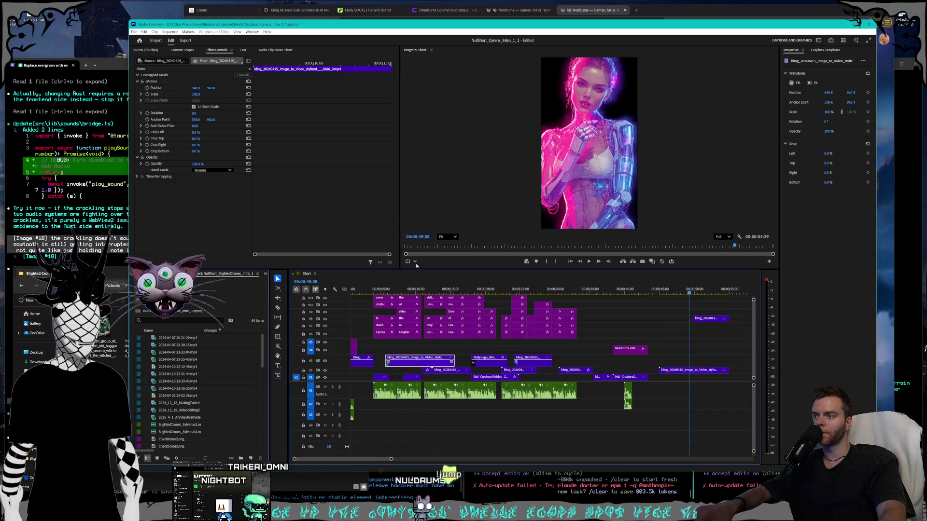
Review from about nine seconds, then open Speed/Duration for the skull-cave clip on V3.
{"action": "left_click", "coordinate": [390, 289]}
{"action": "left_click_drag", "start_coordinate": [391, 289], "coordinate": [408, 290]}
{"action": "key", "text": "space"}
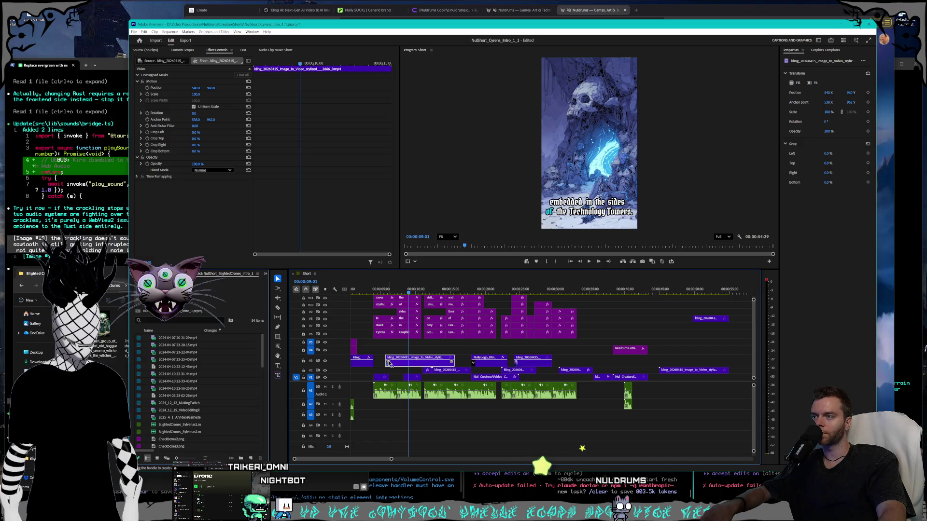
{"action": "right_click", "coordinate": [399, 364]}
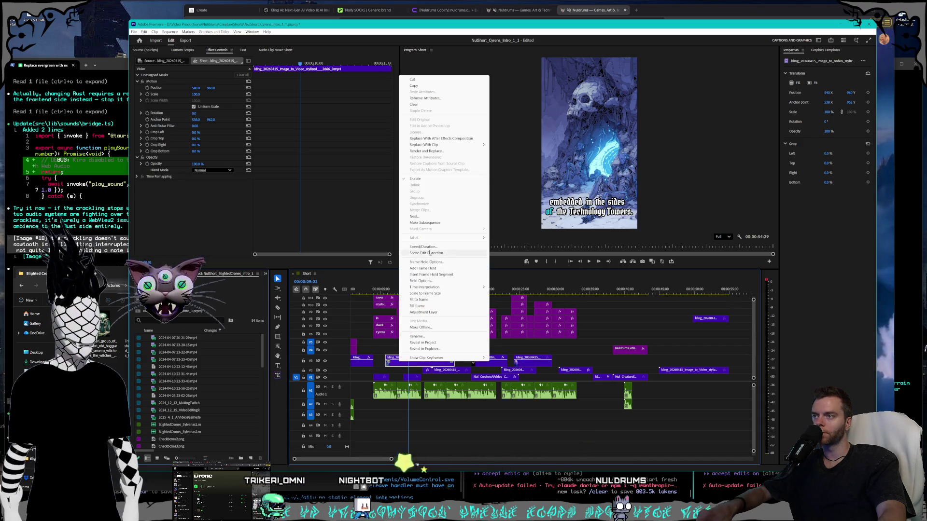
{"action": "left_click", "coordinate": [482, 283]}
Set the skull-cave clip to 200% speed and trim both its start and end.
{"action": "type", "text": "200"}
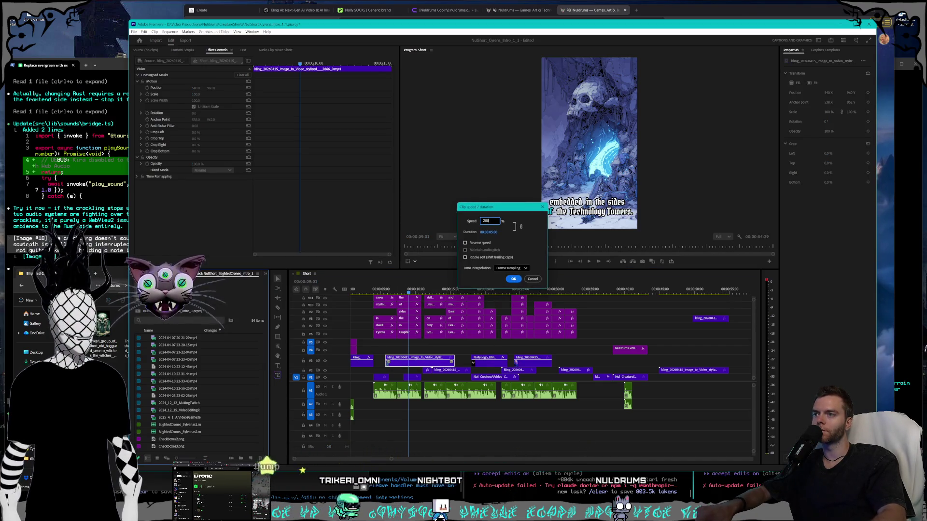
{"action": "key", "text": "Return"}
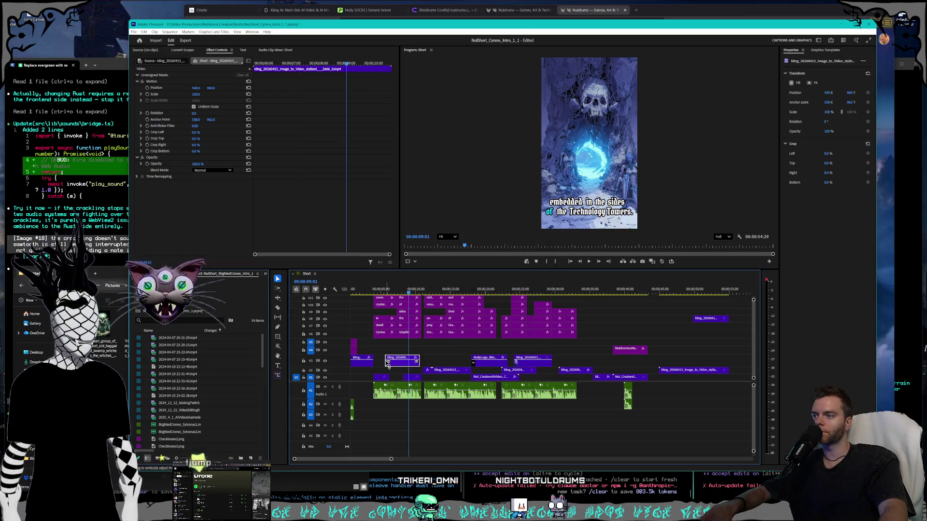
{"action": "left_click_drag", "start_coordinate": [384, 361], "coordinate": [397, 361]}
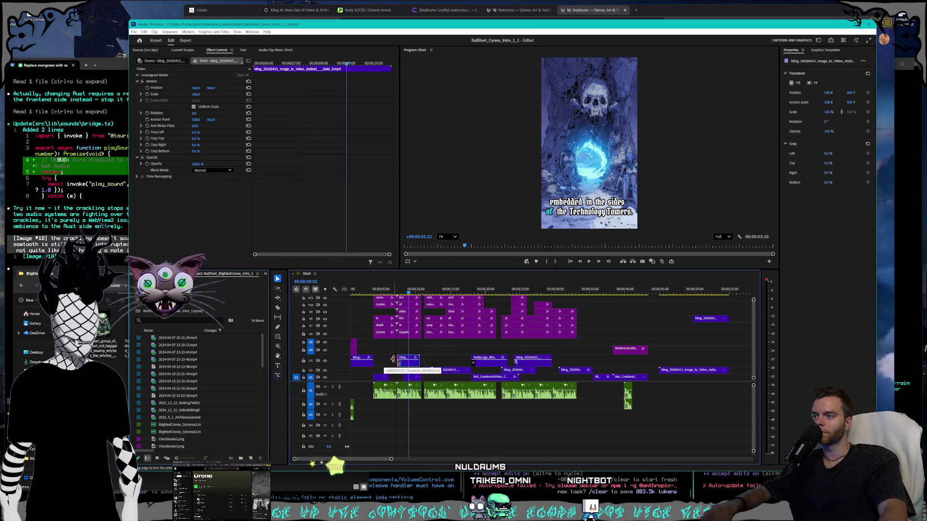
{"action": "left_click_drag", "start_coordinate": [421, 361], "coordinate": [397, 370]}
Nudge the small V2 clip later, play back the section, and move a short clip six seconds later.
{"action": "left_click_drag", "start_coordinate": [408, 293], "coordinate": [390, 294]}
{"action": "left_click_drag", "start_coordinate": [394, 373], "coordinate": [395, 371]}
{"action": "mouse_move", "coordinate": [390, 289]}
{"action": "left_mouse_down"}
{"action": "mouse_move", "coordinate": [403, 290]}
{"action": "mouse_move", "coordinate": [359, 292]}
{"action": "left_mouse_up"}
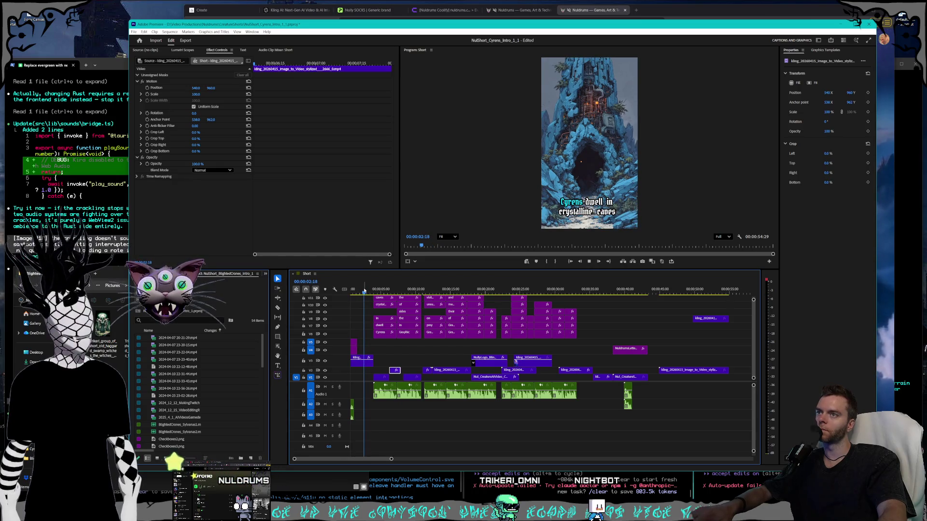
{"action": "key", "text": "space"}
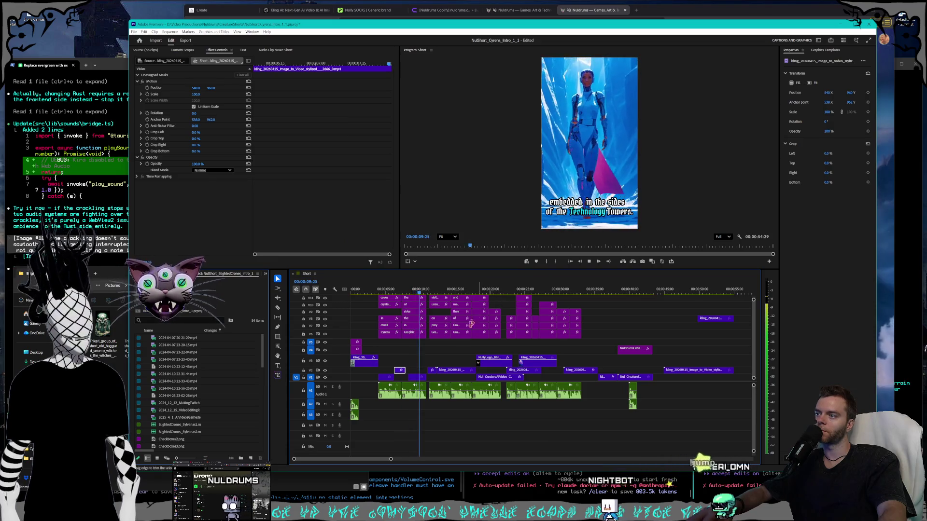
{"action": "left_click_drag", "start_coordinate": [424, 377], "coordinate": [462, 360]}
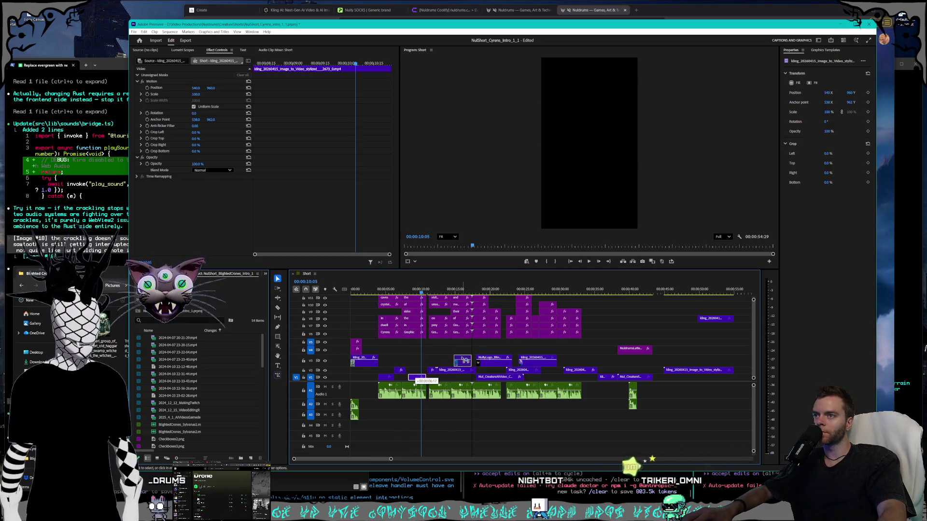
Drop the short clip onto V4 and scrub the sequence back to around 29 seconds.
{"action": "left_click_drag", "start_coordinate": [592, 355], "coordinate": [591, 355]}
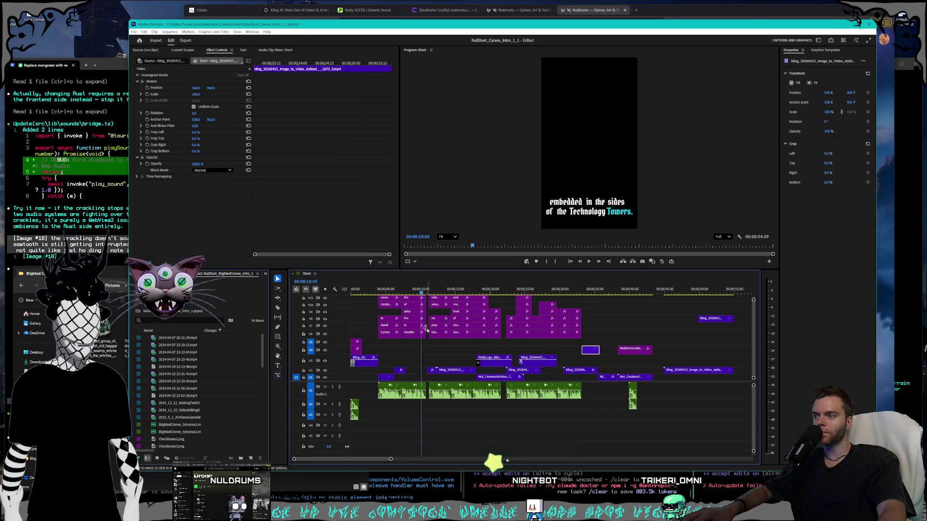
{"action": "mouse_move", "coordinate": [393, 289]}
{"action": "left_mouse_down"}
{"action": "mouse_move", "coordinate": [421, 289]}
{"action": "mouse_move", "coordinate": [371, 293]}
{"action": "mouse_move", "coordinate": [390, 291]}
{"action": "mouse_move", "coordinate": [383, 292]}
{"action": "left_mouse_up"}
{"action": "left_click", "coordinate": [399, 370]}
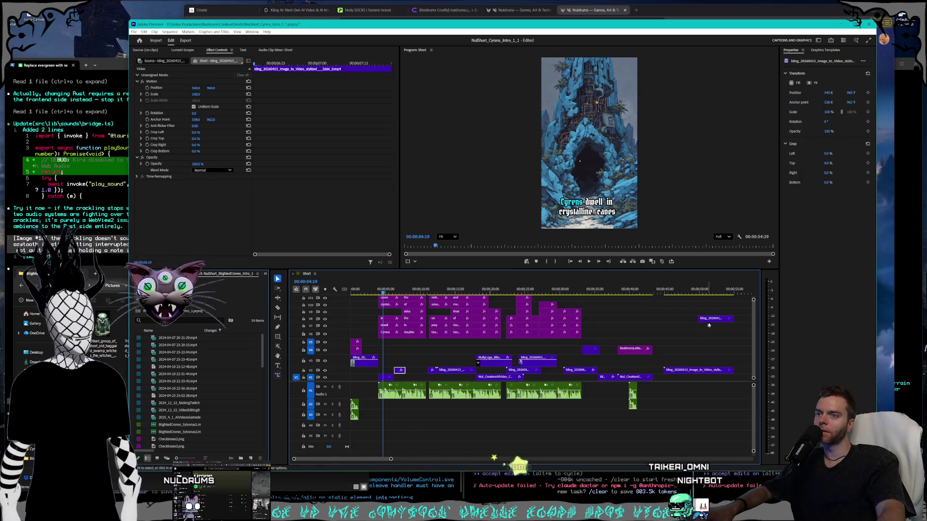
{"action": "left_click", "coordinate": [715, 319]}
{"action": "left_click", "coordinate": [683, 292]}
{"action": "mouse_move", "coordinate": [685, 297]}
{"action": "left_mouse_down"}
{"action": "mouse_move", "coordinate": [723, 302]}
{"action": "mouse_move", "coordinate": [590, 300]}
{"action": "left_mouse_up"}
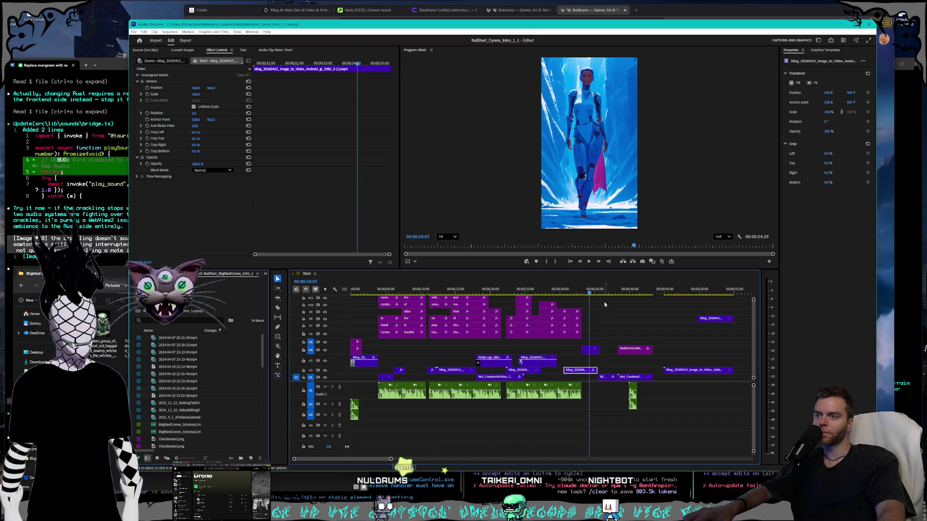
{"action": "left_click_drag", "start_coordinate": [572, 291], "coordinate": [513, 293]}
Move the clip under the 'On rare occasion' caption earlier and up one track.
{"action": "left_click", "coordinate": [524, 370]}
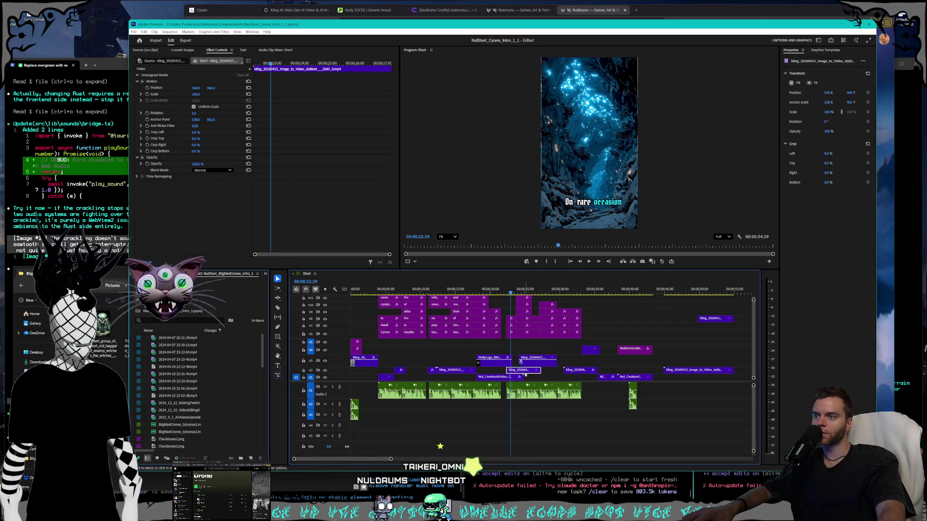
{"action": "left_click_drag", "start_coordinate": [524, 374], "coordinate": [426, 363]}
{"action": "mouse_move", "coordinate": [458, 292]}
{"action": "left_mouse_down"}
{"action": "mouse_move", "coordinate": [445, 292]}
{"action": "mouse_move", "coordinate": [491, 288]}
{"action": "left_mouse_up"}
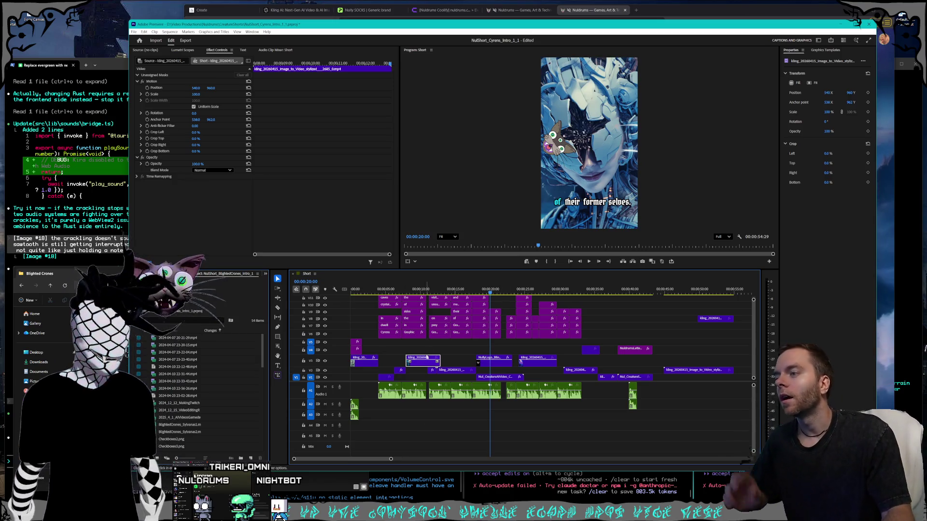
Shift a small clip about 21 seconds later and place the glowing cave clip near the start.
{"action": "left_click", "coordinate": [390, 291]}
{"action": "left_click_drag", "start_coordinate": [394, 292], "coordinate": [404, 292]}
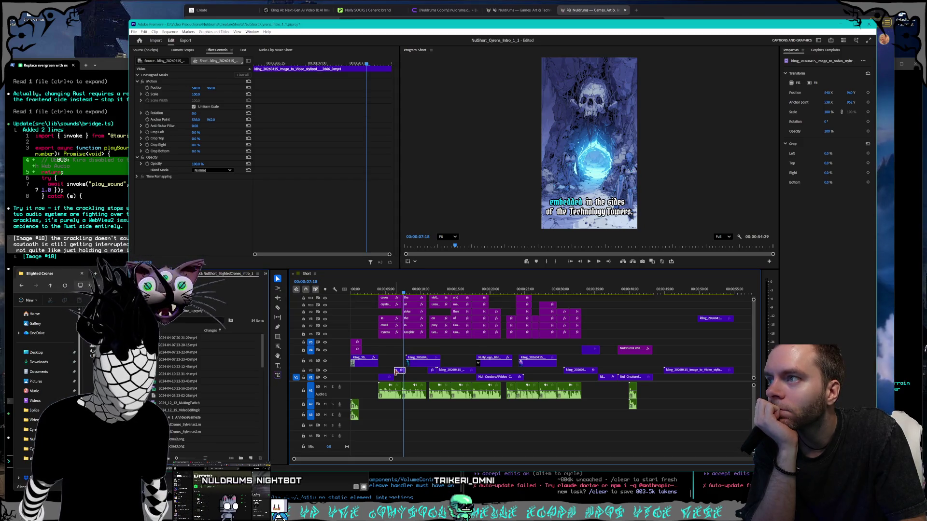
{"action": "left_click_drag", "start_coordinate": [398, 371], "coordinate": [551, 376]}
{"action": "mouse_move", "coordinate": [424, 364]}
{"action": "left_mouse_down"}
{"action": "mouse_move", "coordinate": [397, 362]}
{"action": "mouse_move", "coordinate": [397, 379]}
{"action": "mouse_move", "coordinate": [411, 379]}
{"action": "left_mouse_up"}
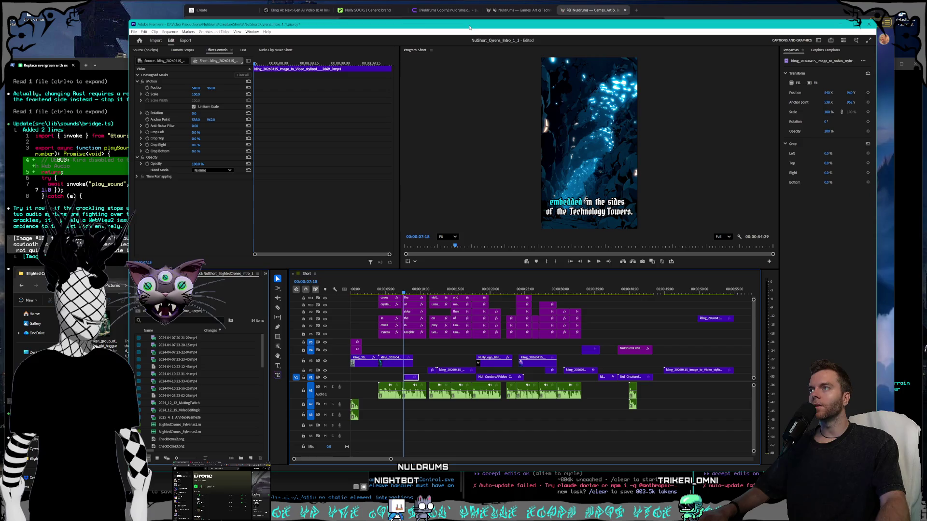
Switch to the Kling AI page and open a new video generation form.
{"action": "left_click", "coordinate": [467, 15]}
{"action": "left_click", "coordinate": [295, 10]}
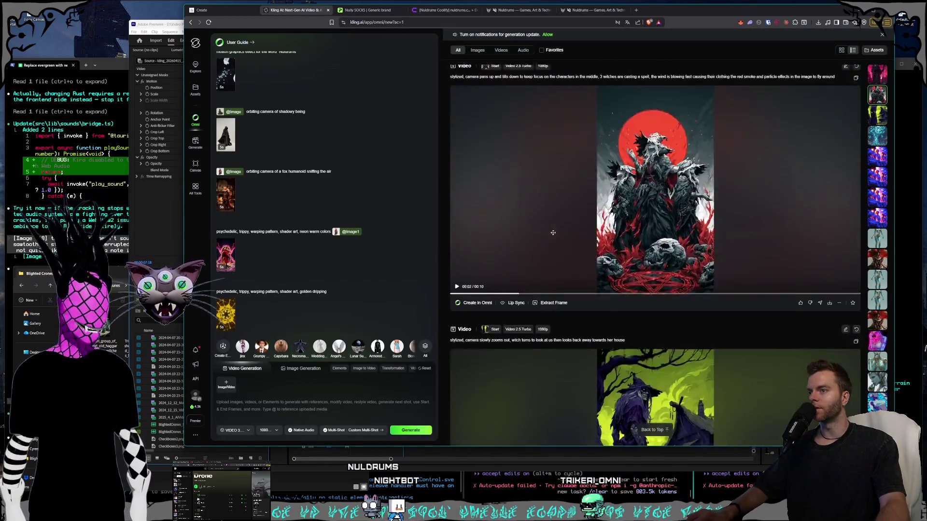
{"action": "scroll", "coordinate": [556, 226], "scroll_direction": "down", "scroll_amount": 3}
{"action": "scroll", "coordinate": [418, 239], "scroll_direction": "up", "scroll_amount": 4}
{"action": "scroll", "coordinate": [418, 238], "scroll_direction": "up", "scroll_amount": 2}
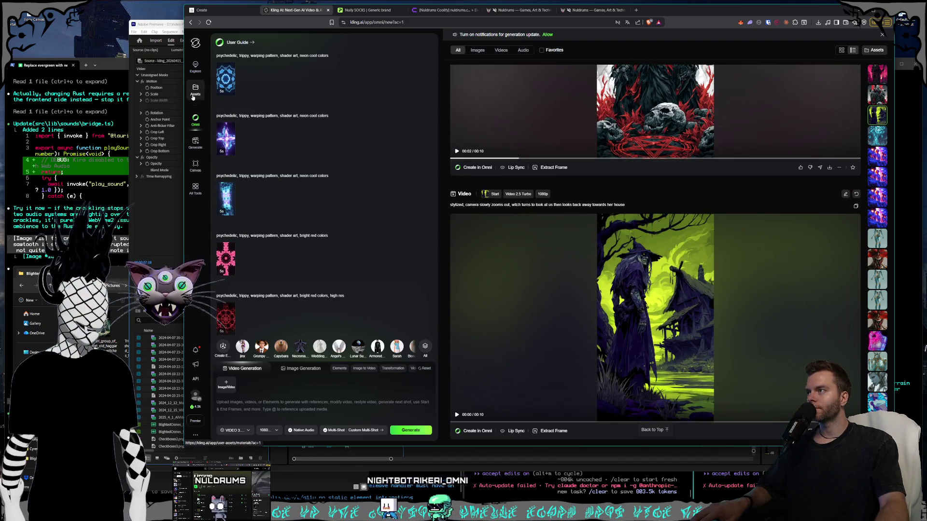
{"action": "left_click", "coordinate": [195, 141]}
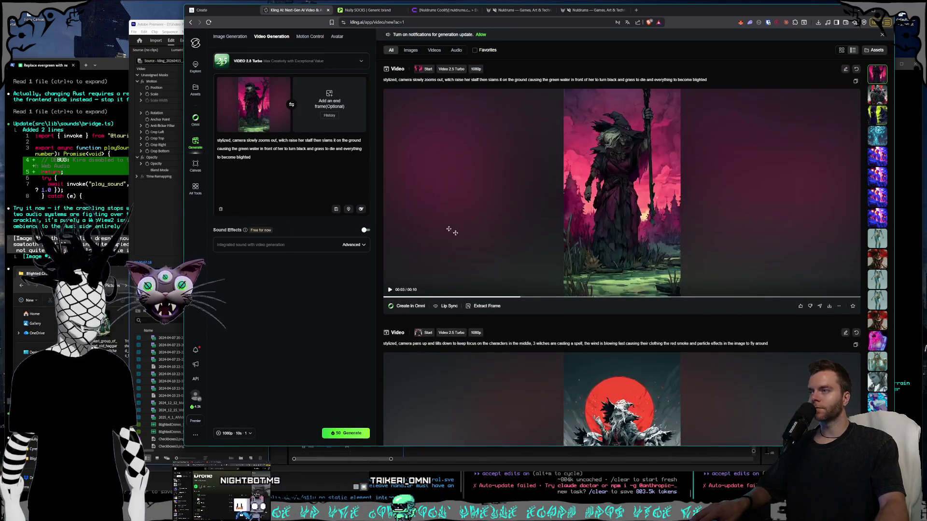
Rewrite the prompt ending so the staff slam makes the water turn black, then submit it.
{"action": "left_click", "coordinate": [287, 159]}
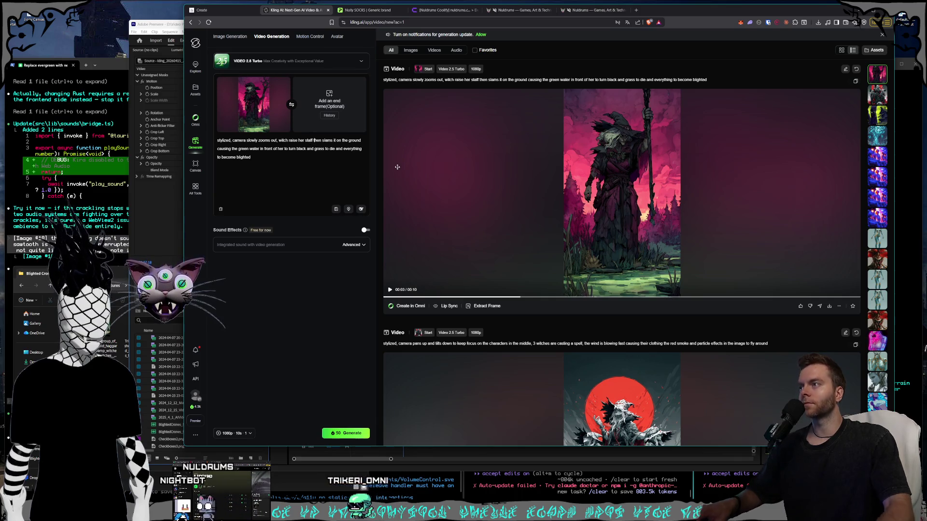
{"action": "type", "text": "ver"}
{"action": "type", "text": "tically with the hand that's"}
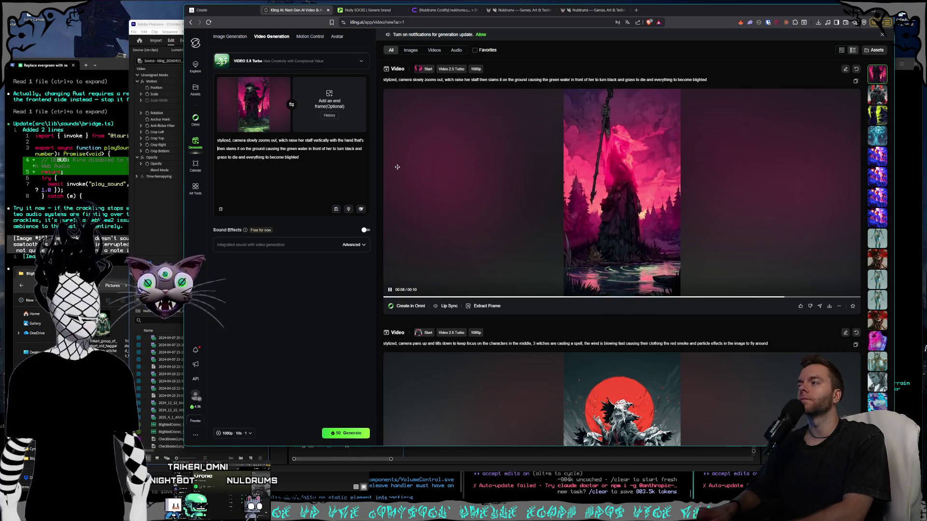
{"action": "type", "text": "ing it"}
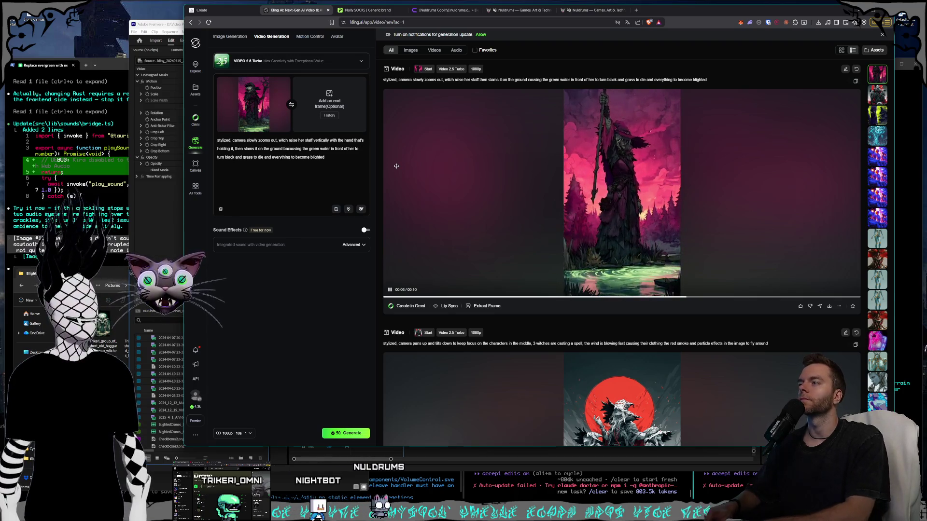
{"action": "type", "text": "place it was at, when it lands it c"}
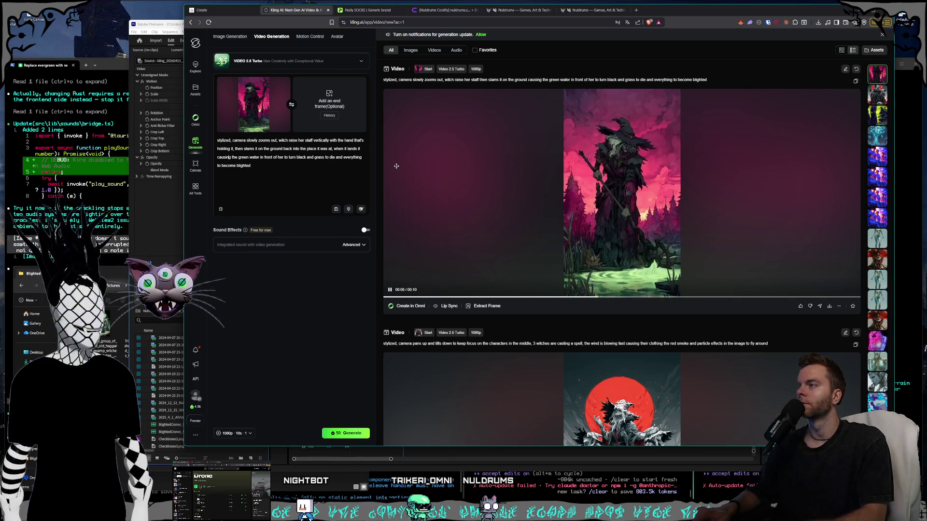
{"action": "key", "text": "BackSpace"}
{"action": "type", "text": "es"}
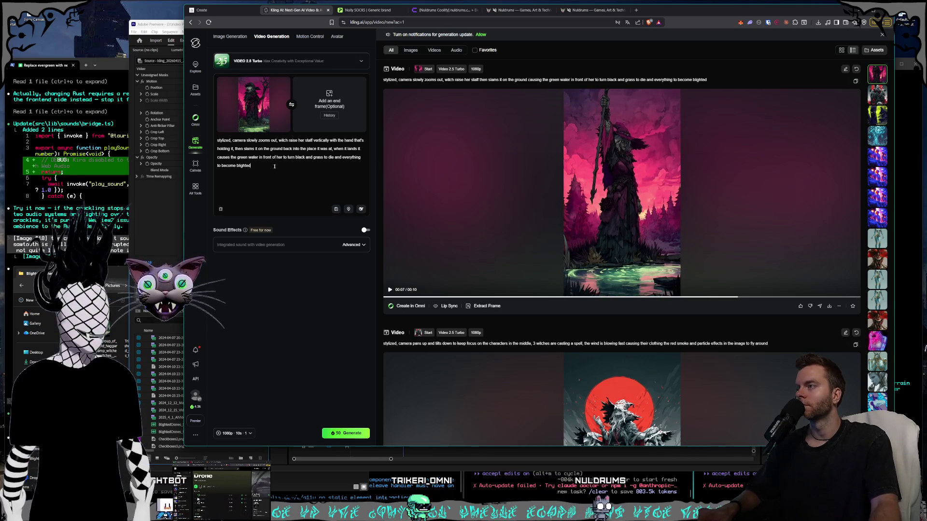
{"action": "left_click_drag", "start_coordinate": [275, 167], "coordinate": [258, 158]}
{"action": "key", "text": "BackSpace"}
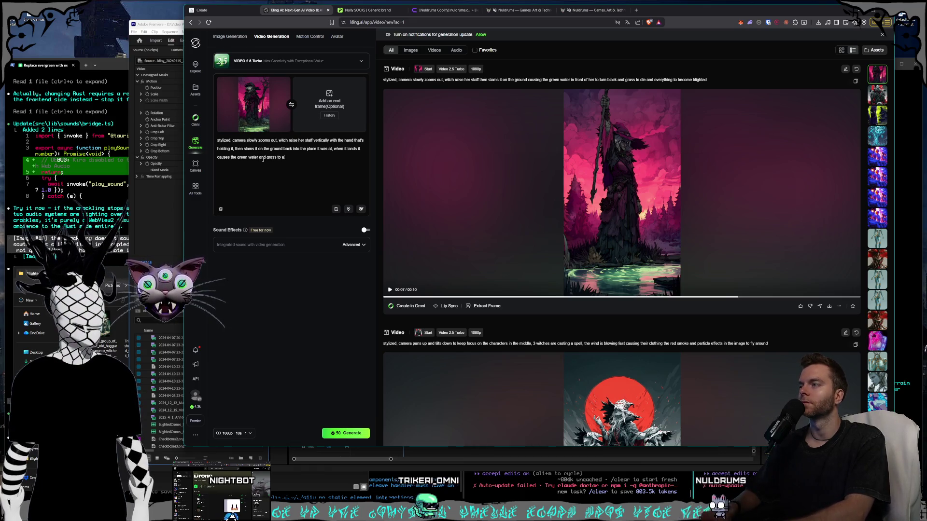
{"action": "type", "text": "ll turn black and die but she remains intact"}
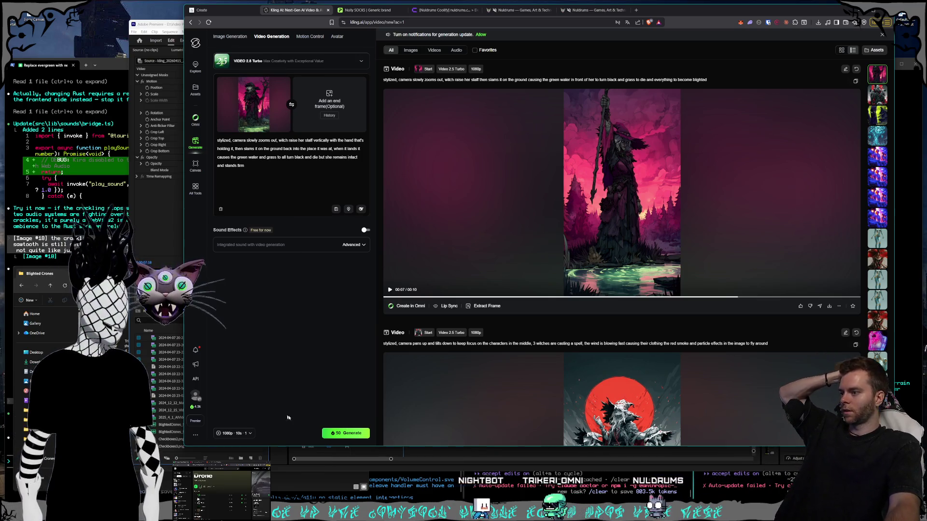
{"action": "left_click", "coordinate": [346, 433]}
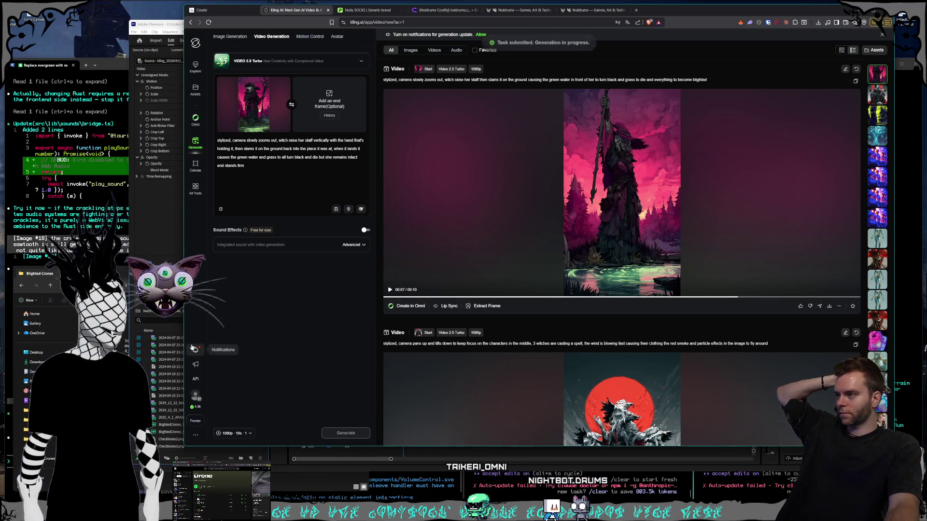
Replace the start frame with a different crone image from Explorer and view the credit details.
{"action": "key", "text": "alt+Tab"}
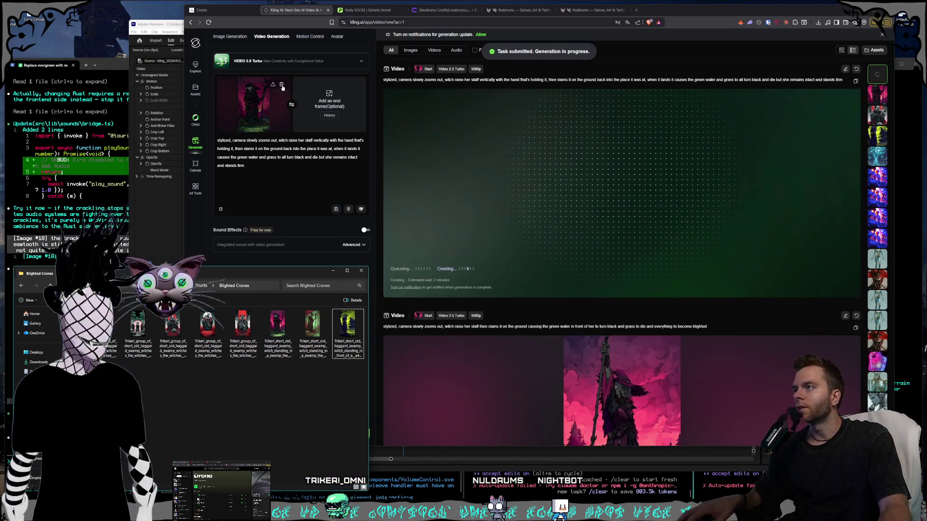
{"action": "left_click", "coordinate": [281, 85]}
{"action": "left_click_drag", "start_coordinate": [348, 333], "coordinate": [261, 109]}
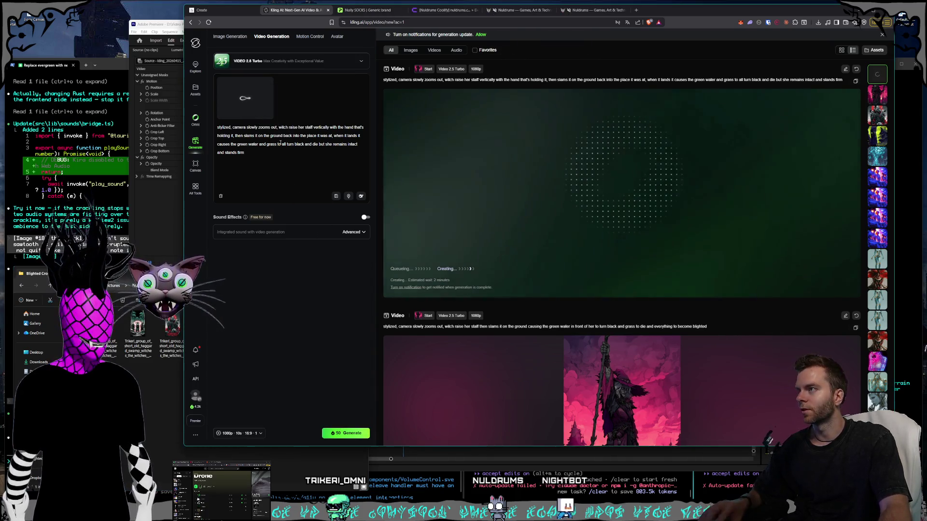
{"action": "left_click_drag", "start_coordinate": [271, 161], "coordinate": [213, 129]}
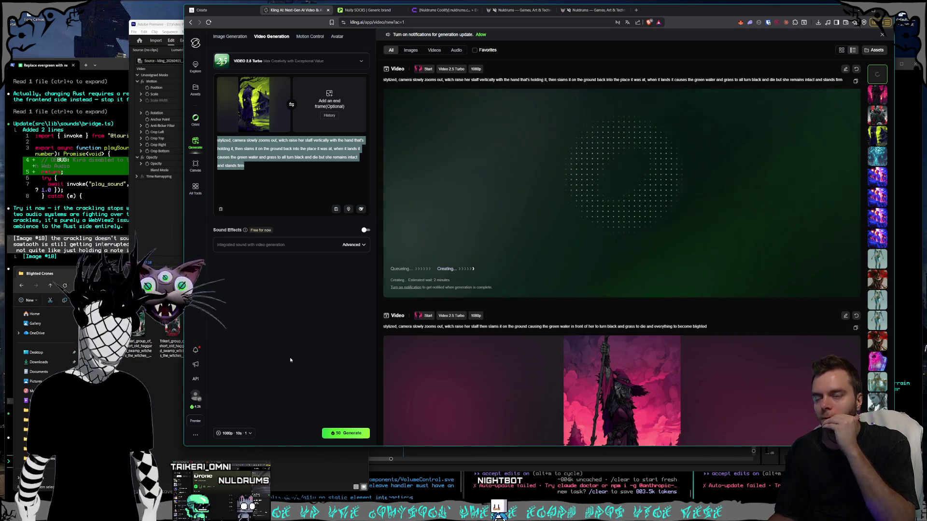
{"action": "left_click", "coordinate": [195, 406]}
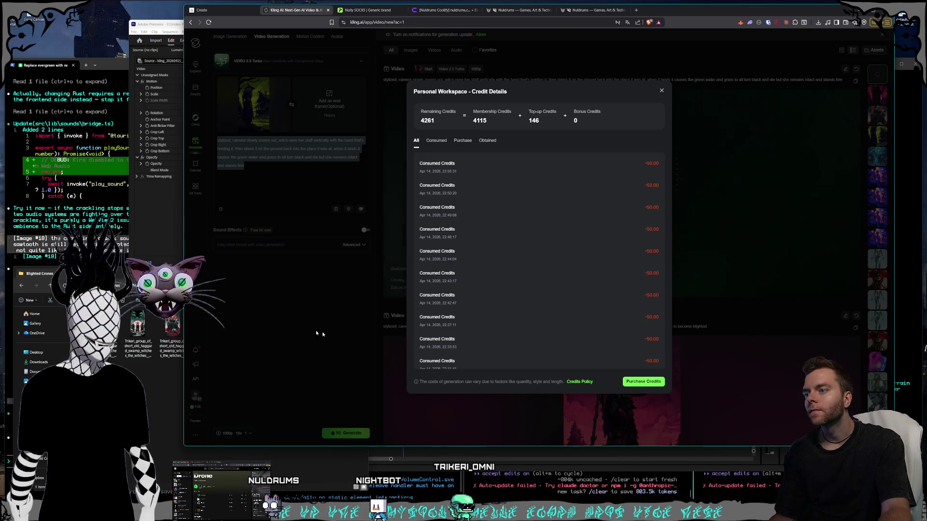
Open the Purchase Credits page, then close that tab to return to Kling.
{"action": "left_click", "coordinate": [640, 382]}
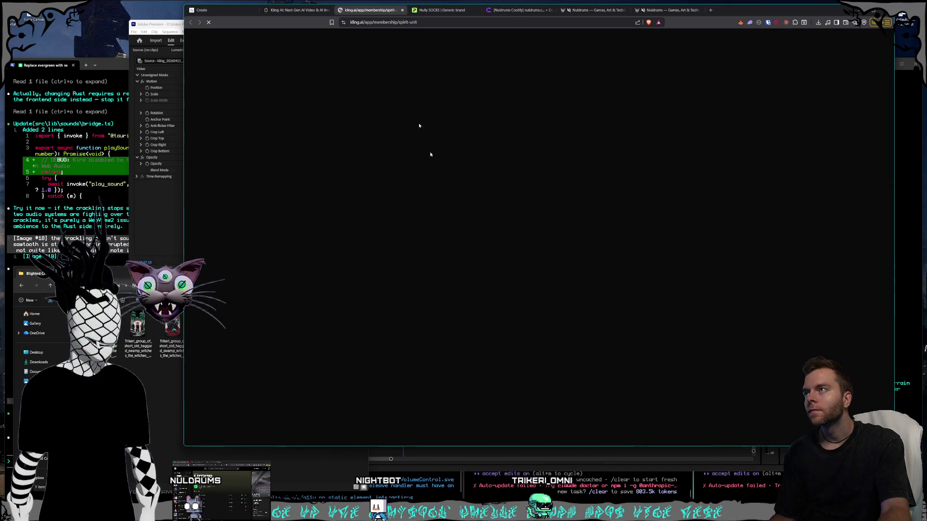
{"action": "key", "text": "ctrl+w"}
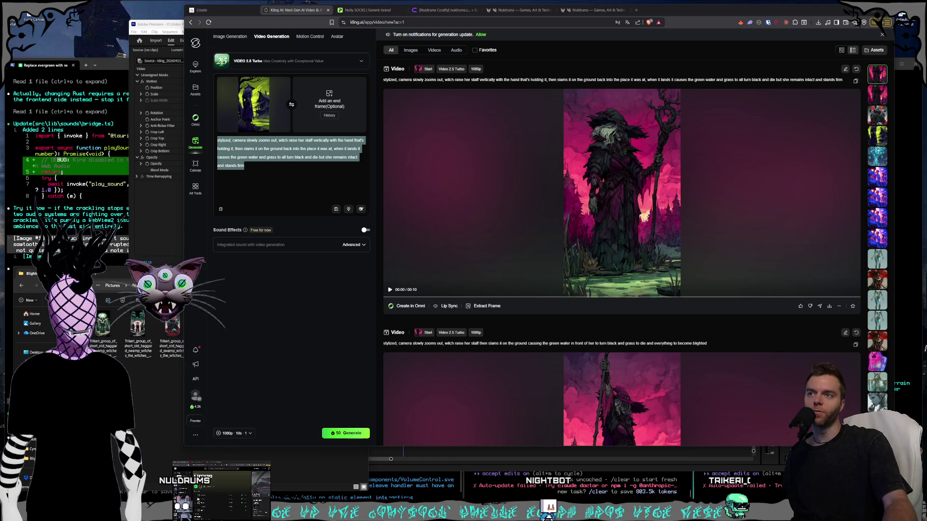
Select and deselect the prompt text without changing it, then switch to the Nuldrums website.
{"action": "left_click", "coordinate": [301, 177]}
{"action": "scroll", "coordinate": [621, 256], "scroll_direction": "down", "scroll_amount": 3}
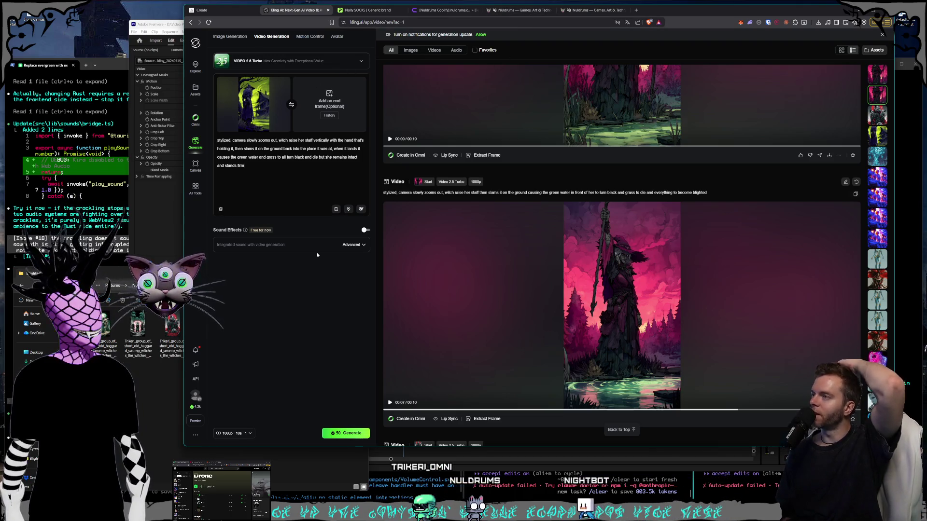
{"action": "mouse_move", "coordinate": [285, 171]}
{"action": "left_mouse_down"}
{"action": "mouse_move", "coordinate": [195, 145]}
{"action": "mouse_move", "coordinate": [213, 139]}
{"action": "left_mouse_up"}
{"action": "left_click_drag", "start_coordinate": [269, 175], "coordinate": [217, 136]}
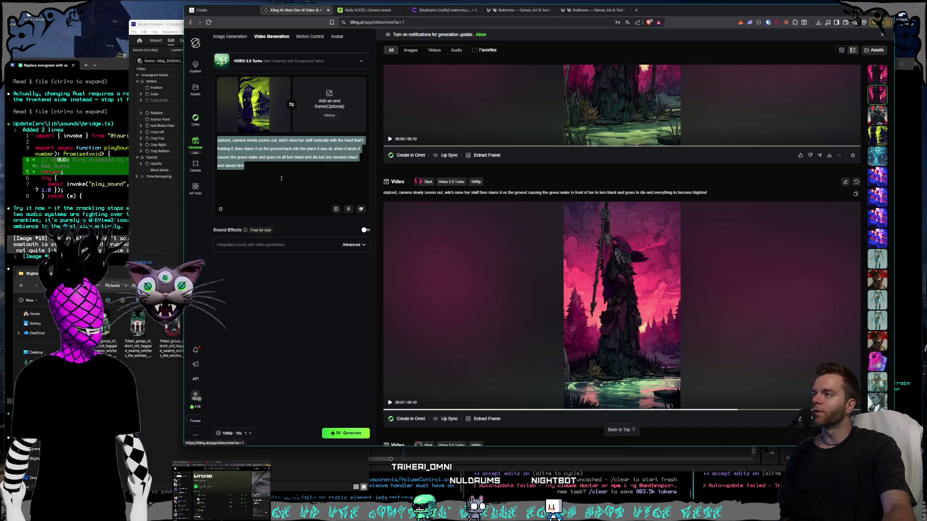
{"action": "left_click", "coordinate": [316, 336]}
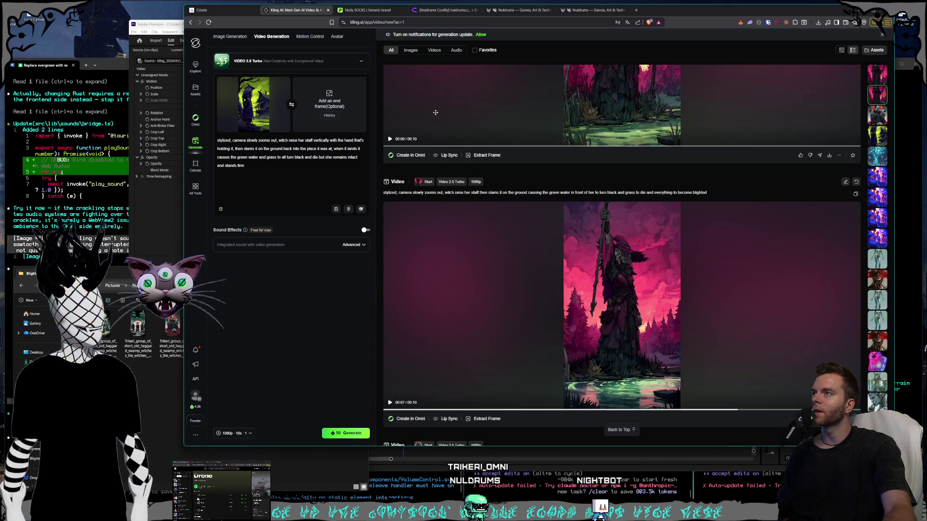
{"action": "left_click", "coordinate": [507, 12]}
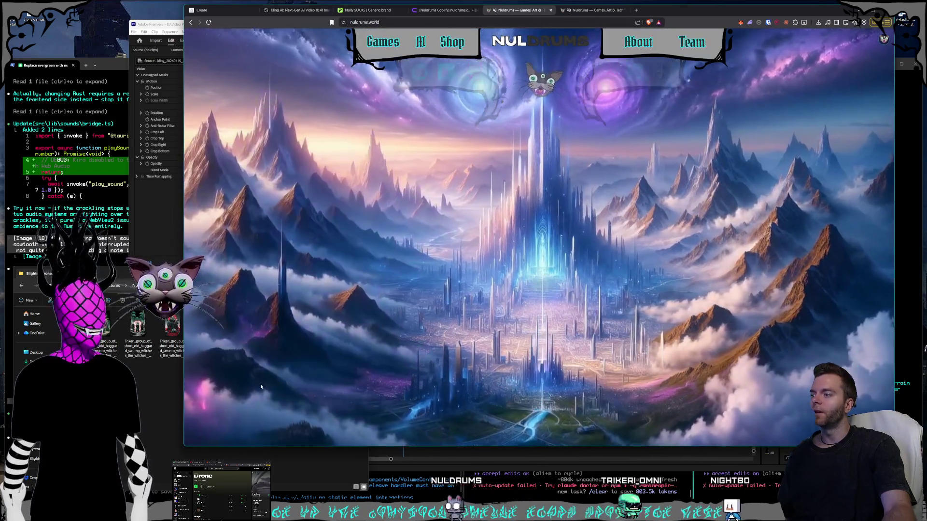
Visit the Magic Mountains and Castle Torwind locations, then return to the main world view.
{"action": "left_click", "coordinate": [259, 384]}
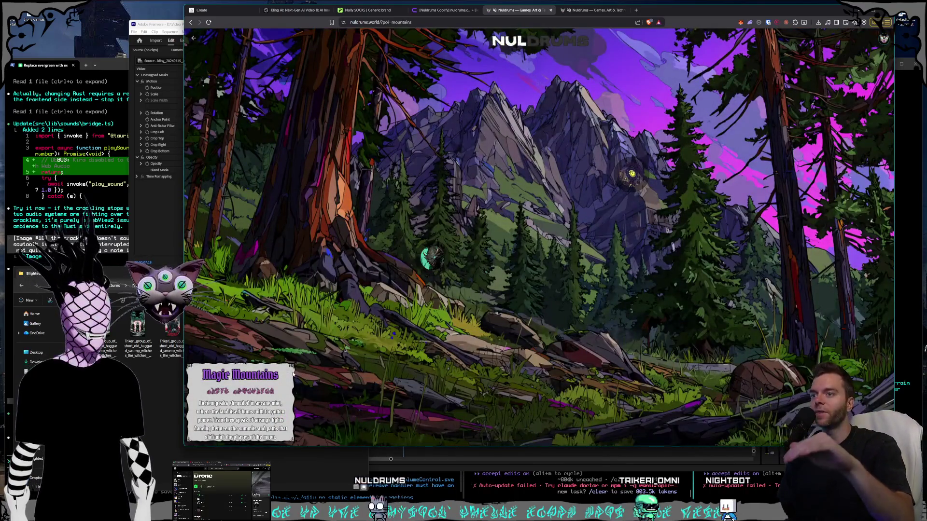
{"action": "left_click", "coordinate": [629, 193]}
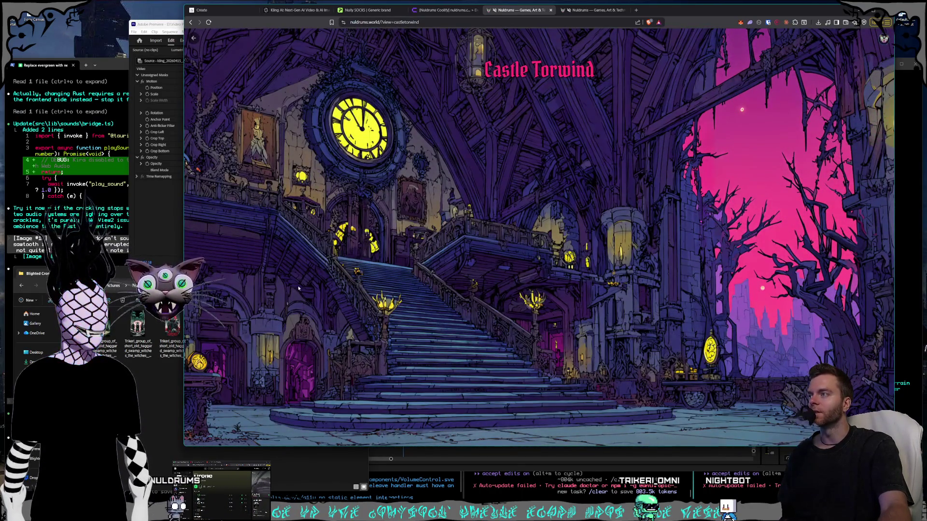
{"action": "left_click", "coordinate": [193, 38]}
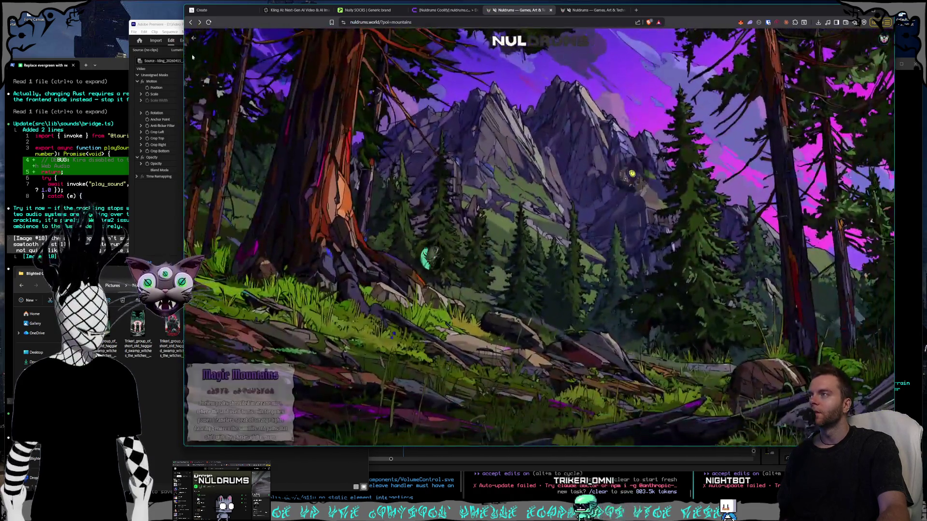
{"action": "left_click", "coordinate": [194, 38]}
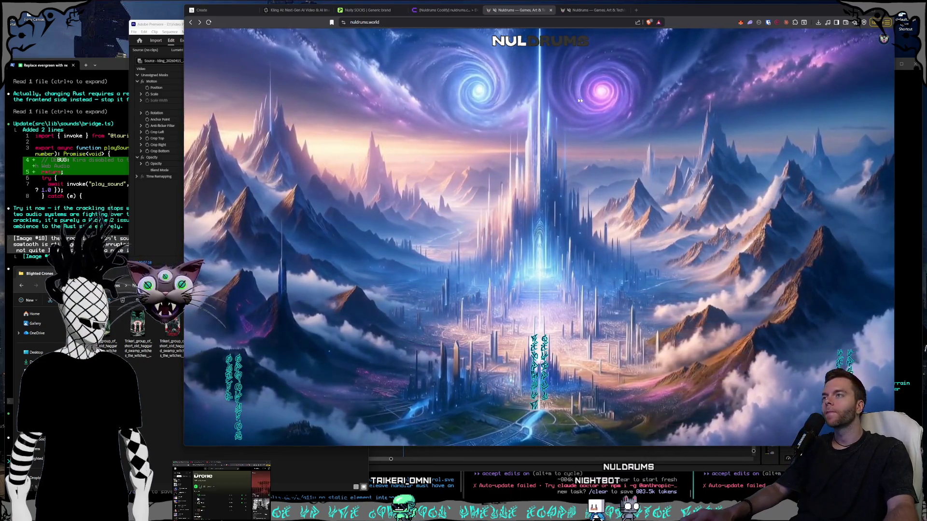
Move through the Coolify deployments tab to the Printify Nully SOCKS editor.
{"action": "left_click", "coordinate": [441, 11]}
{"action": "left_click", "coordinate": [519, 10]}
{"action": "left_click", "coordinate": [429, 10]}
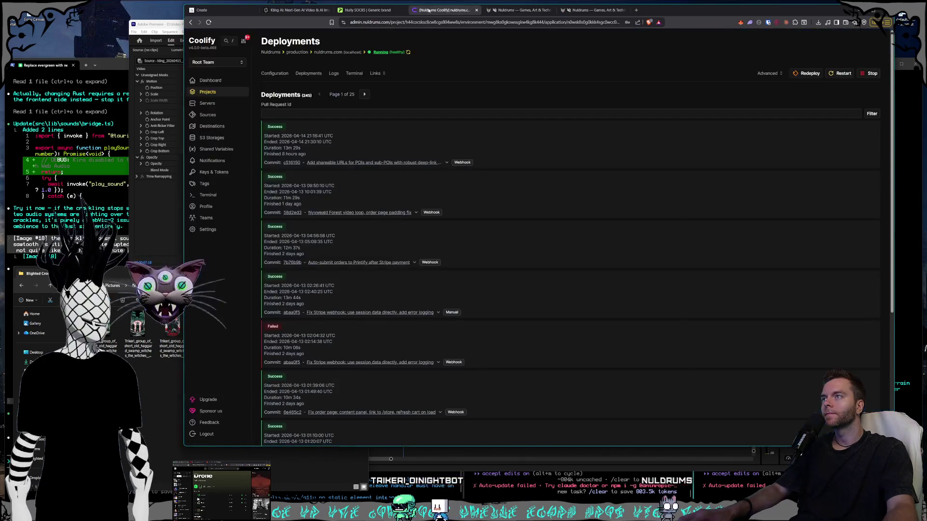
{"action": "left_click", "coordinate": [366, 10]}
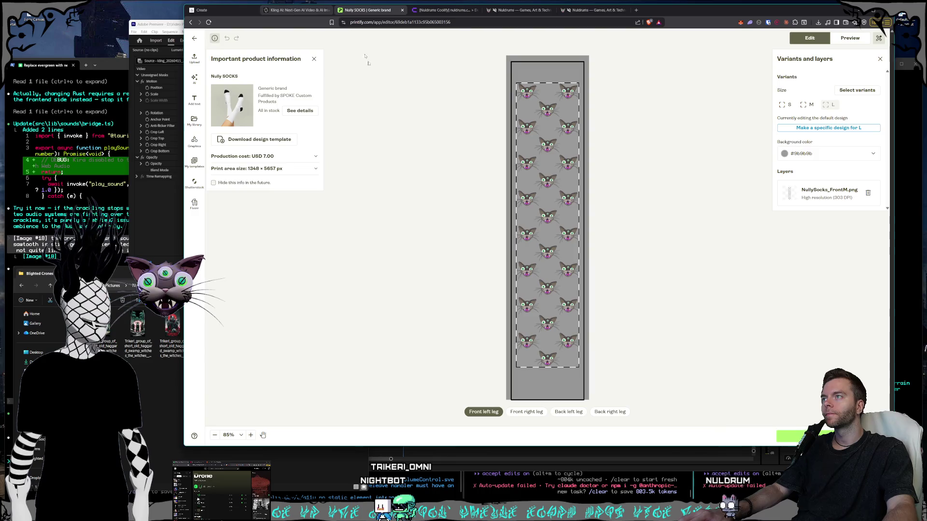
View the front right leg design in Printify, then bring Photoshop's sock template forward.
{"action": "left_click", "coordinate": [526, 412]}
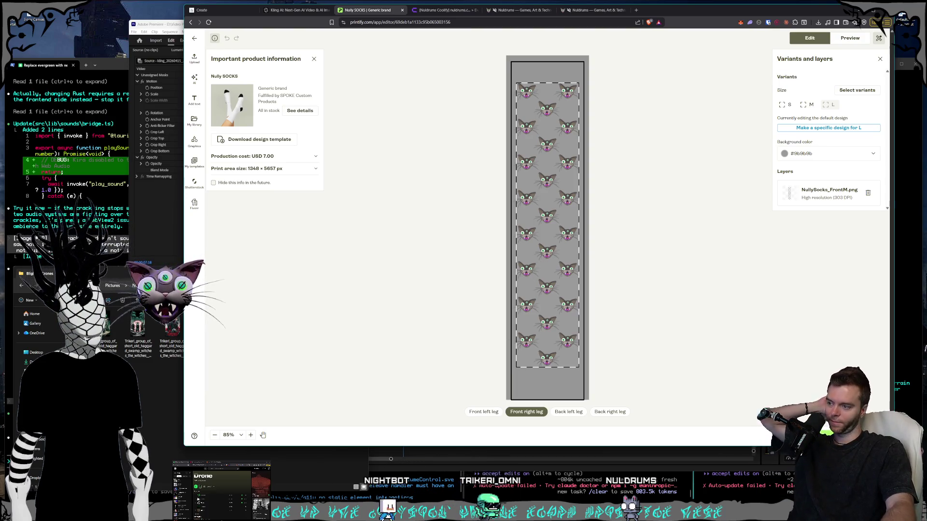
{"action": "key", "text": "alt+Tab"}
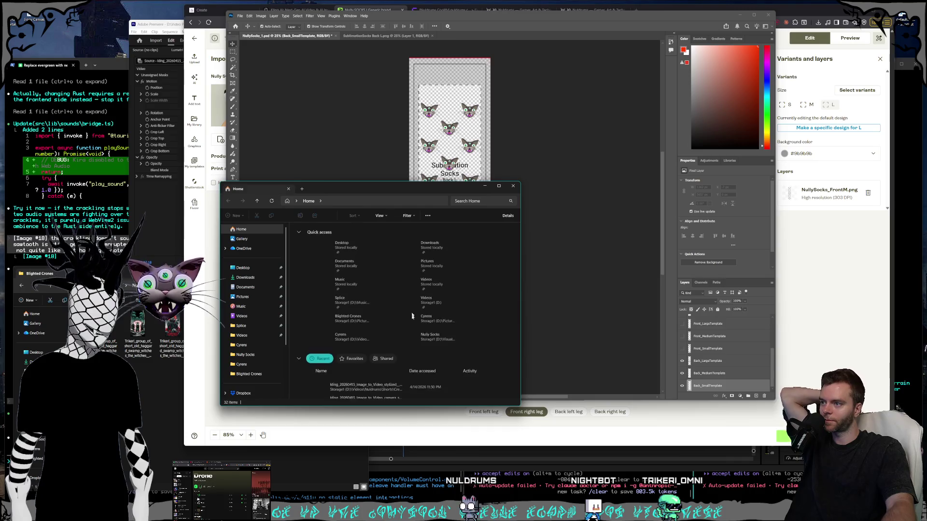
Move the file browser aside and return focus to the NullySocks sock template document.
{"action": "left_click_drag", "start_coordinate": [360, 193], "coordinate": [926, 195]}
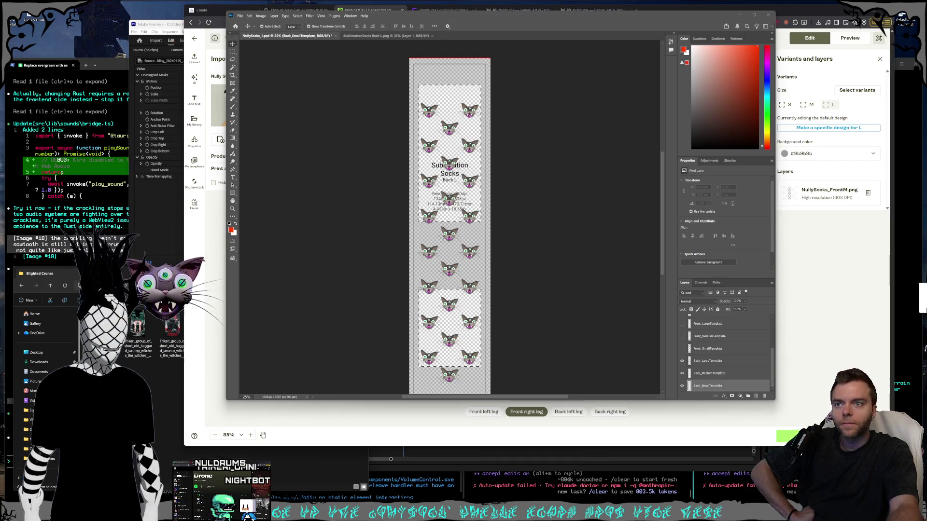
{"action": "left_click", "coordinate": [559, 256]}
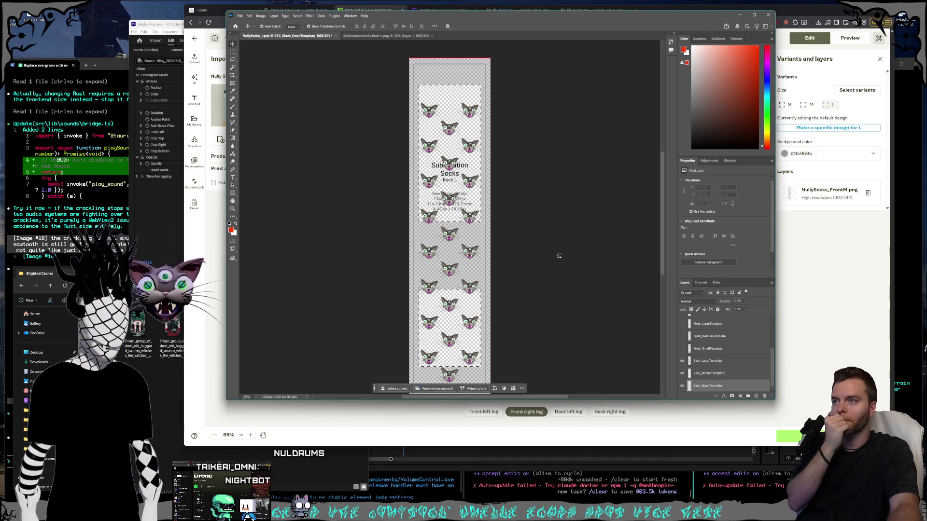
Shrink the placed cat image and move it up beside the Back L text.
{"action": "mouse_move", "coordinate": [491, 253]}
{"action": "left_mouse_down"}
{"action": "mouse_move", "coordinate": [479, 232]}
{"action": "mouse_move", "coordinate": [437, 217]}
{"action": "left_mouse_up"}
{"action": "scroll", "coordinate": [422, 178], "scroll_direction": "up", "scroll_amount": 2}
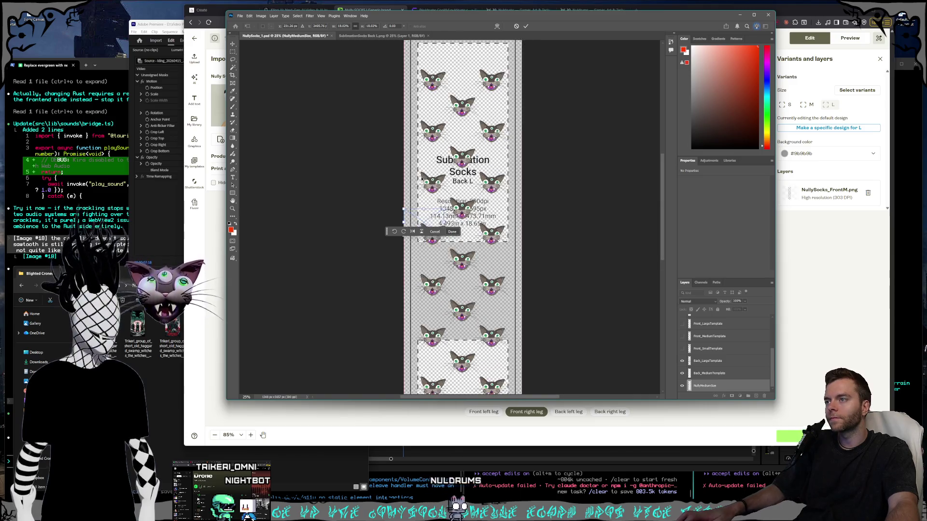
{"action": "scroll", "coordinate": [422, 178], "scroll_direction": "up", "scroll_amount": 5}
{"action": "left_click_drag", "start_coordinate": [421, 262], "coordinate": [441, 184]}
{"action": "scroll", "coordinate": [461, 188], "scroll_direction": "up", "scroll_amount": 5}
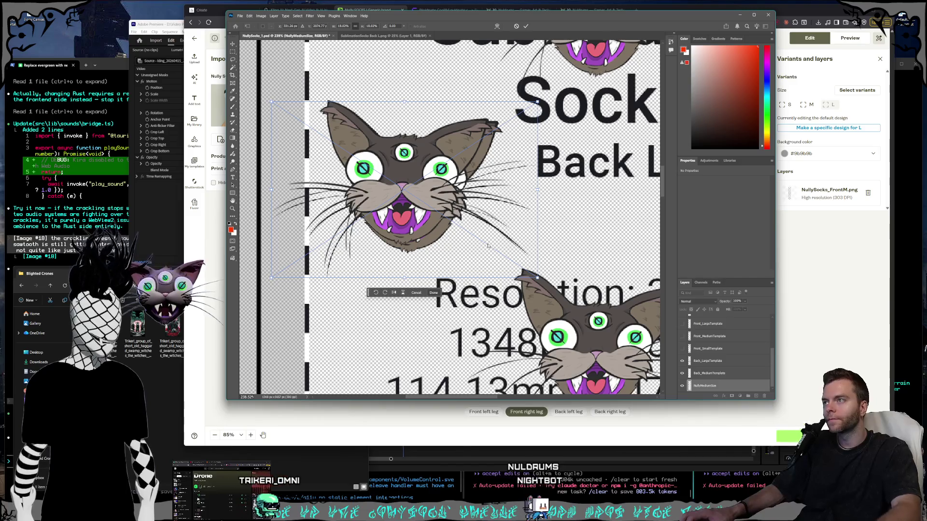
{"action": "left_click", "coordinate": [231, 15]}
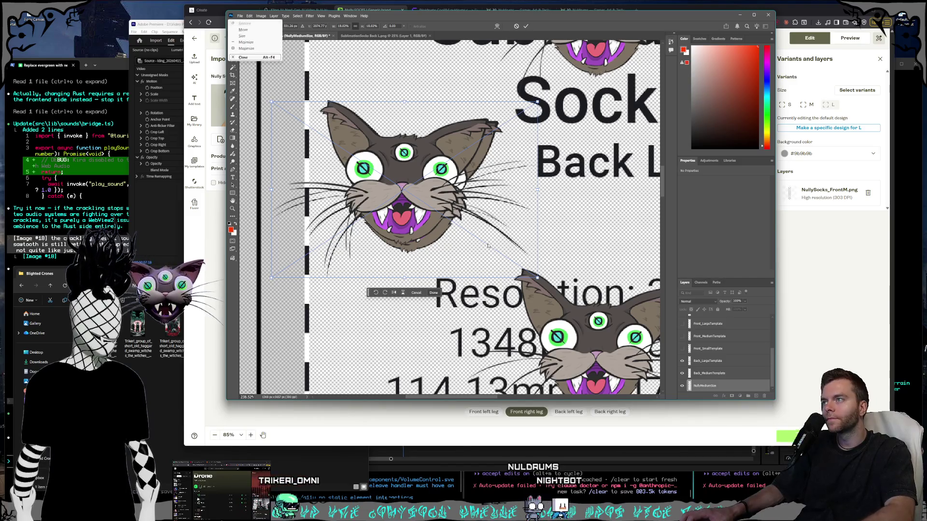
{"action": "left_click", "coordinate": [437, 241]}
Nudge the cat head into place, scale it to about 17.3%, and commit the transform.
{"action": "key", "text": "Up"}
{"action": "key", "text": "Up"}
{"action": "key", "text": "Up"}
{"action": "key", "text": "Left"}
{"action": "key", "text": "Left"}
{"action": "key", "text": "Left"}
{"action": "key", "text": "Left"}
{"action": "key", "text": "Down"}
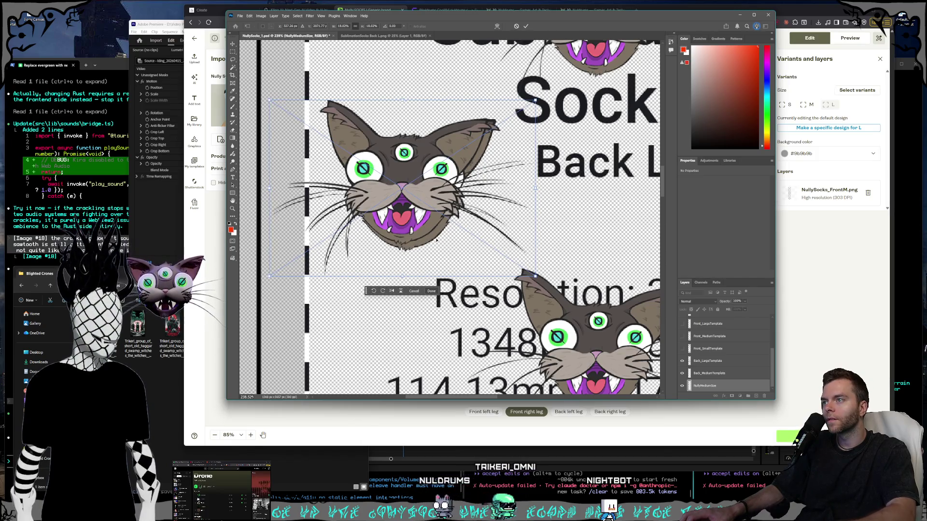
{"action": "left_click_drag", "start_coordinate": [536, 277], "coordinate": [528, 271]}
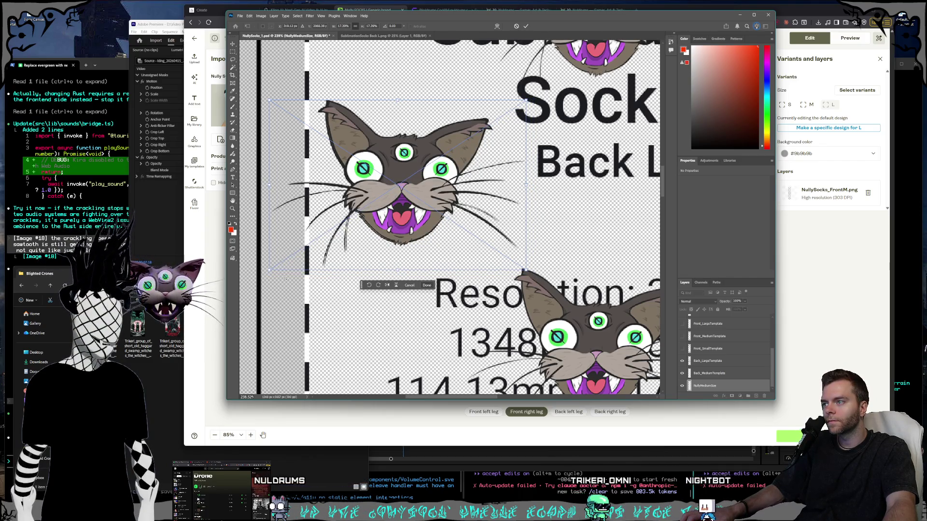
{"action": "left_click_drag", "start_coordinate": [272, 273], "coordinate": [273, 273]}
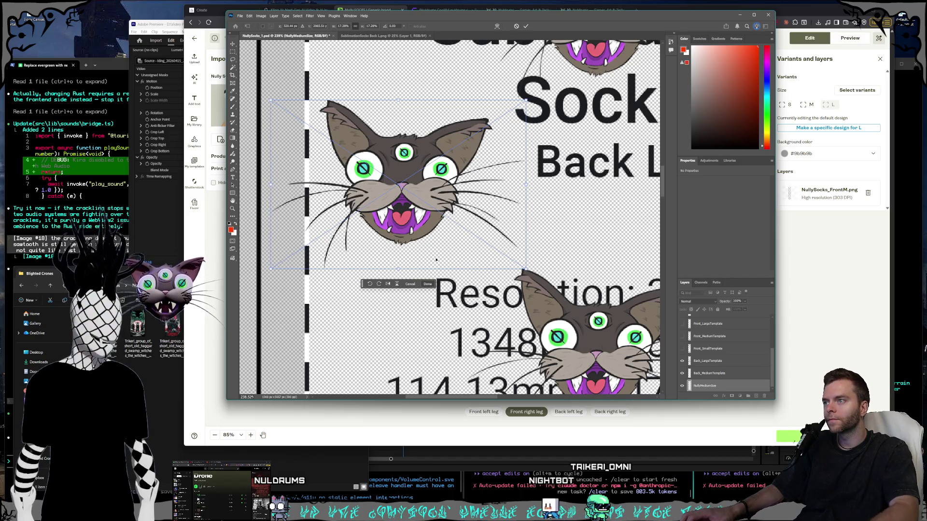
{"action": "key", "text": "Return"}
{"action": "scroll", "coordinate": [482, 226], "scroll_direction": "down", "scroll_amount": 2}
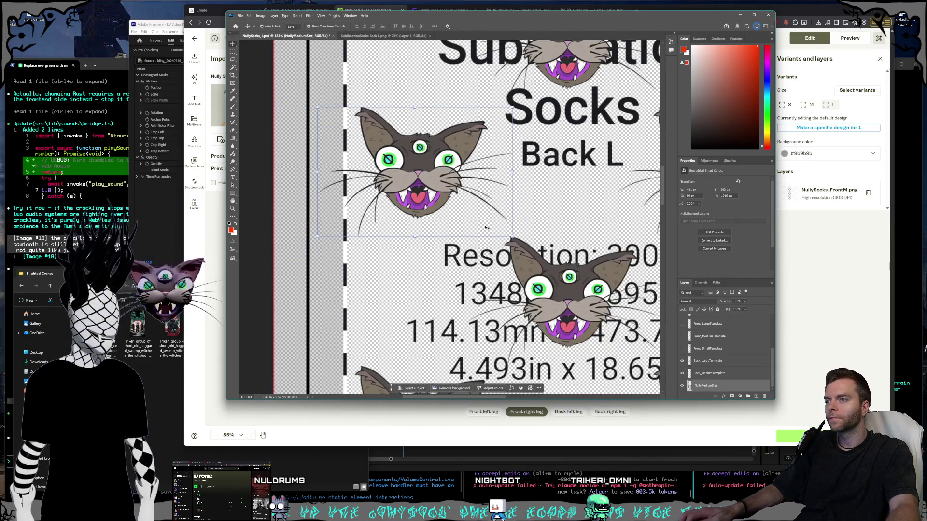
Zoom out to view the whole sock and hide the Back template layers.
{"action": "scroll", "coordinate": [483, 226], "scroll_direction": "down", "scroll_amount": 5}
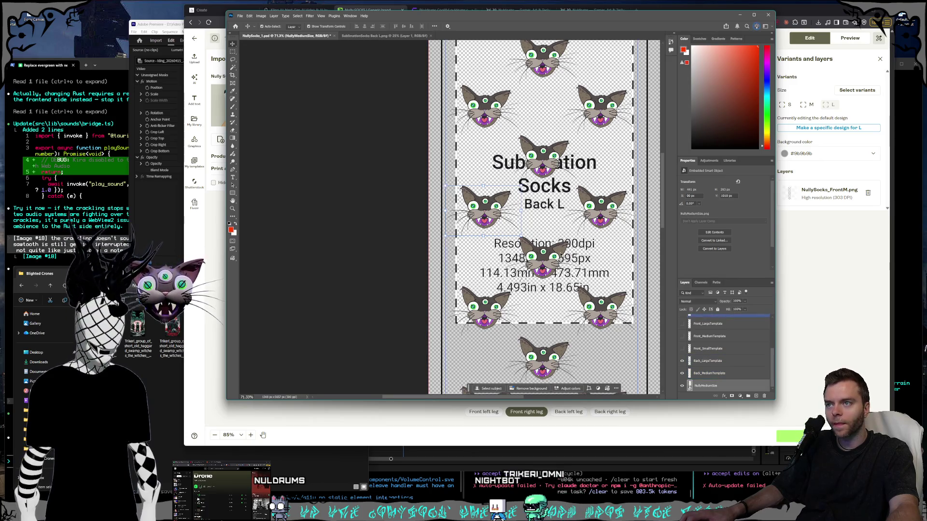
{"action": "scroll", "coordinate": [553, 273], "scroll_direction": "down", "scroll_amount": 1}
{"action": "mouse_move", "coordinate": [405, 397]}
{"action": "left_mouse_down"}
{"action": "mouse_move", "coordinate": [430, 402]}
{"action": "mouse_move", "coordinate": [410, 402]}
{"action": "left_mouse_up"}
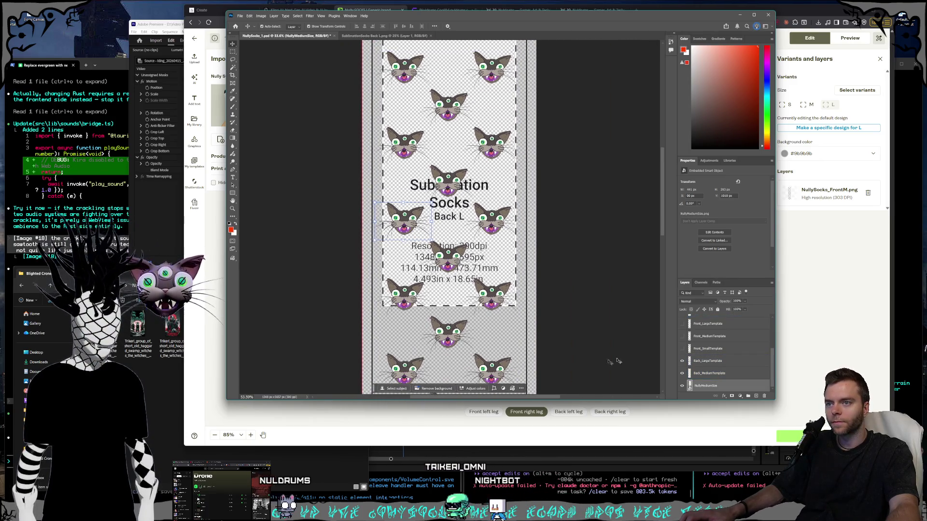
{"action": "left_click", "coordinate": [469, 272]}
{"action": "scroll", "coordinate": [469, 271], "scroll_direction": "up", "scroll_amount": 3}
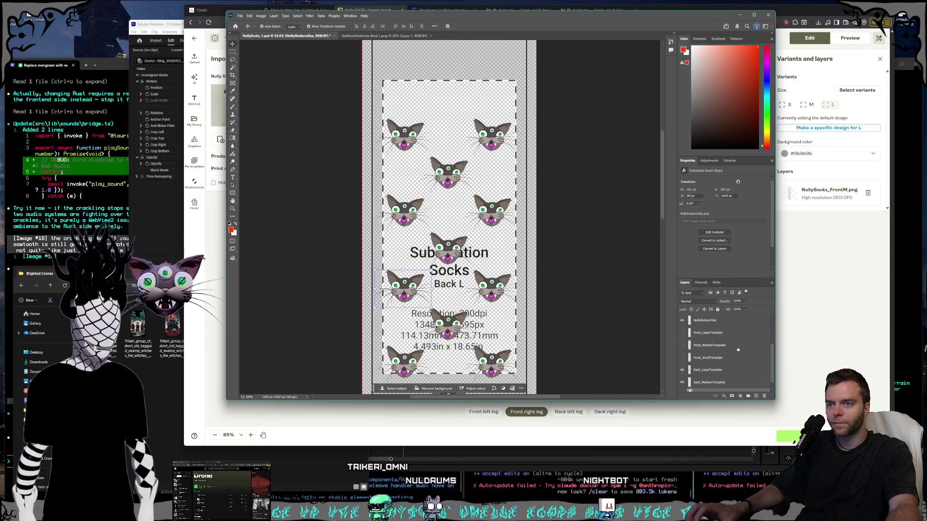
{"action": "scroll", "coordinate": [698, 354], "scroll_direction": "down", "scroll_amount": 3}
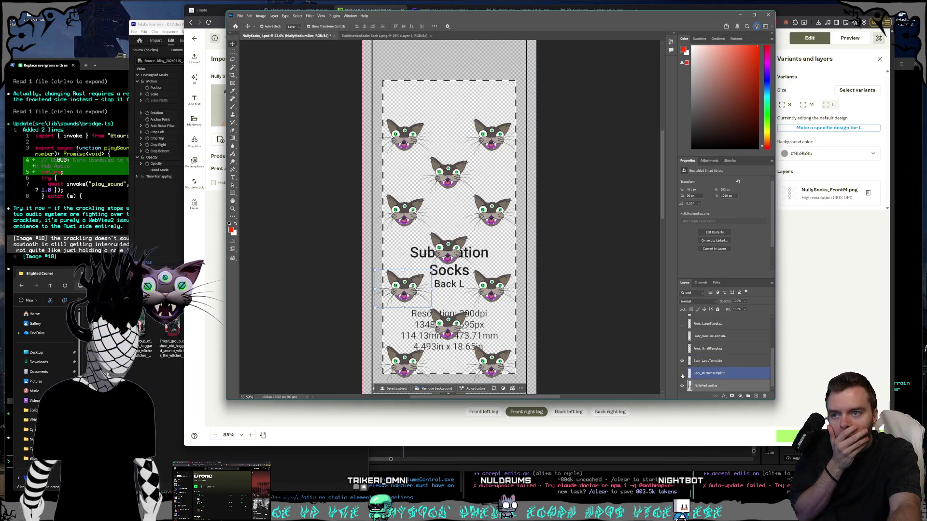
{"action": "left_click", "coordinate": [682, 386], "text": "alt"}
Swap the visible guide from Front_LargeTemplate to Front_MediumTemplate.
{"action": "scroll", "coordinate": [709, 366], "scroll_direction": "up", "scroll_amount": 1}
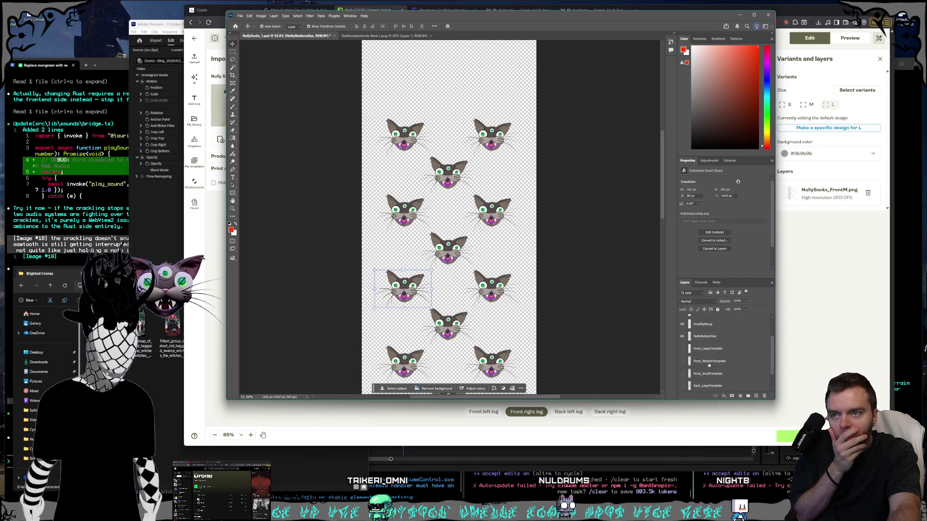
{"action": "left_click", "coordinate": [700, 336]}
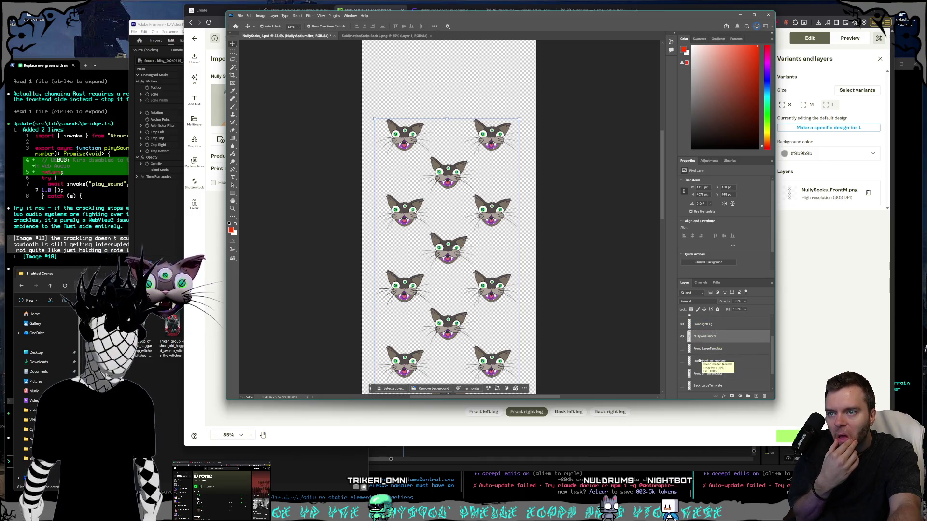
{"action": "scroll", "coordinate": [736, 351], "scroll_direction": "down", "scroll_amount": 1}
{"action": "scroll", "coordinate": [718, 366], "scroll_direction": "up", "scroll_amount": 1}
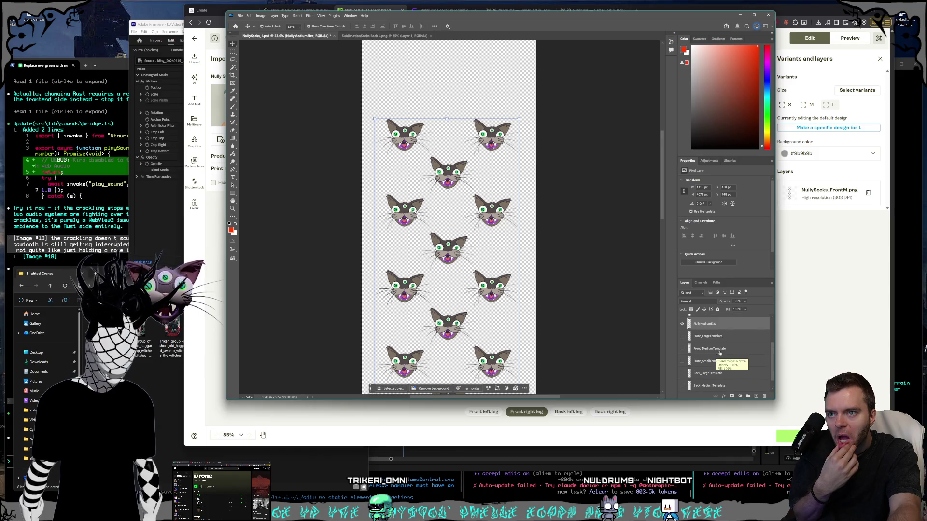
{"action": "left_click", "coordinate": [682, 337]}
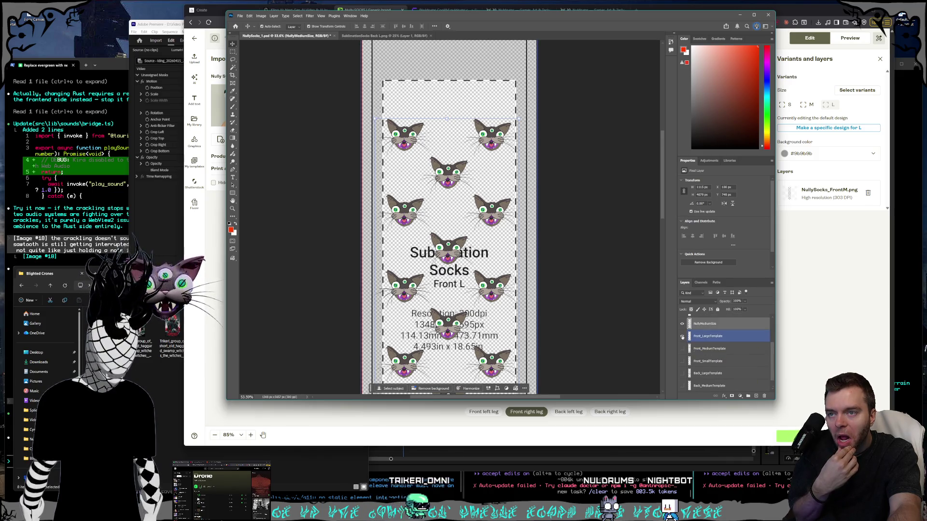
{"action": "left_click", "coordinate": [682, 337]}
{"action": "left_click", "coordinate": [682, 349]}
Bring a cat head layer to the top of the stack and toggle the NullyMediumSize layer lock.
{"action": "scroll", "coordinate": [742, 346], "scroll_direction": "down", "scroll_amount": 1}
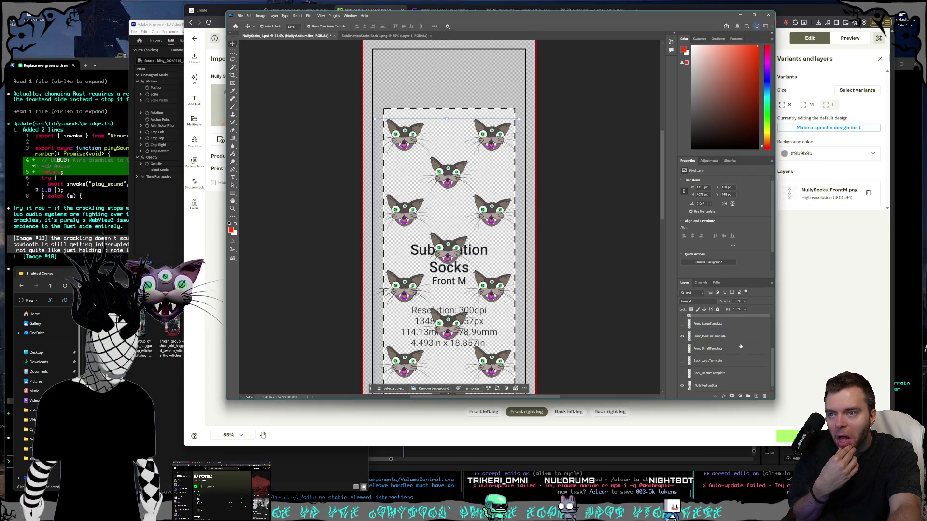
{"action": "left_click", "coordinate": [404, 290]}
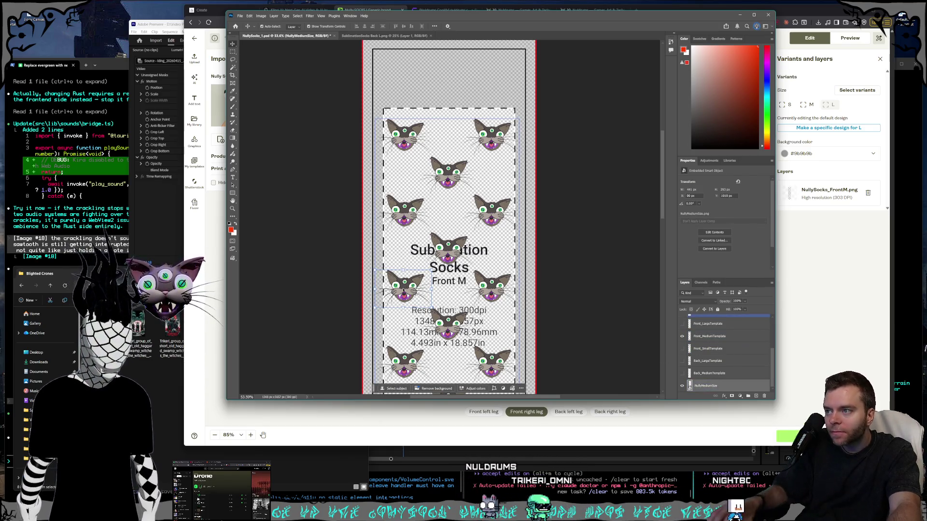
{"action": "key", "text": "ctrl+shift+bracketright"}
{"action": "left_click", "coordinate": [698, 346]}
{"action": "scroll", "coordinate": [698, 346], "scroll_direction": "up", "scroll_amount": 2}
{"action": "left_click", "coordinate": [698, 345]}
{"action": "key", "text": "ctrl+slash"}
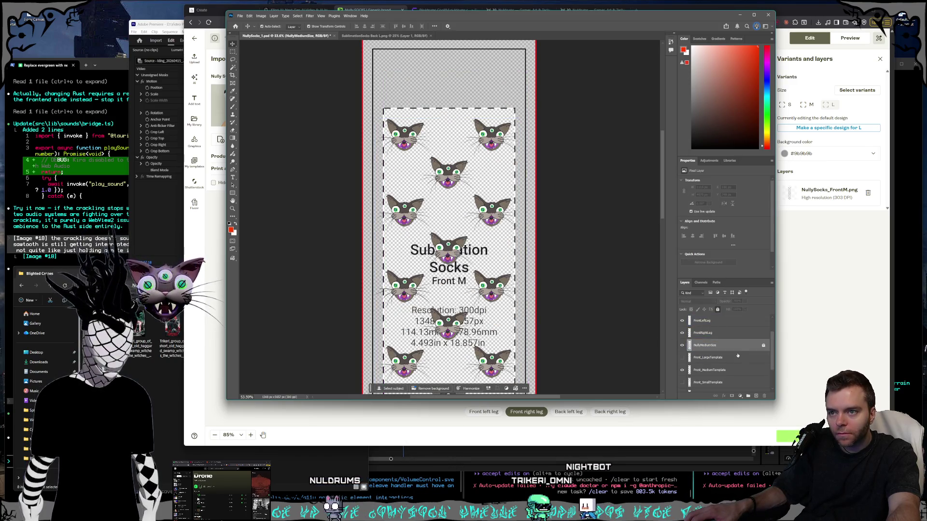
Snap cat heads onto the top-left spot and set the centre cat slightly lower on Front M.
{"action": "key", "text": "ctrl+slash"}
{"action": "key", "text": "ctrl+shift+bracketleft"}
{"action": "mouse_move", "coordinate": [403, 288]}
{"action": "left_mouse_down"}
{"action": "mouse_move", "coordinate": [411, 144]}
{"action": "mouse_move", "coordinate": [411, 156]}
{"action": "left_mouse_up"}
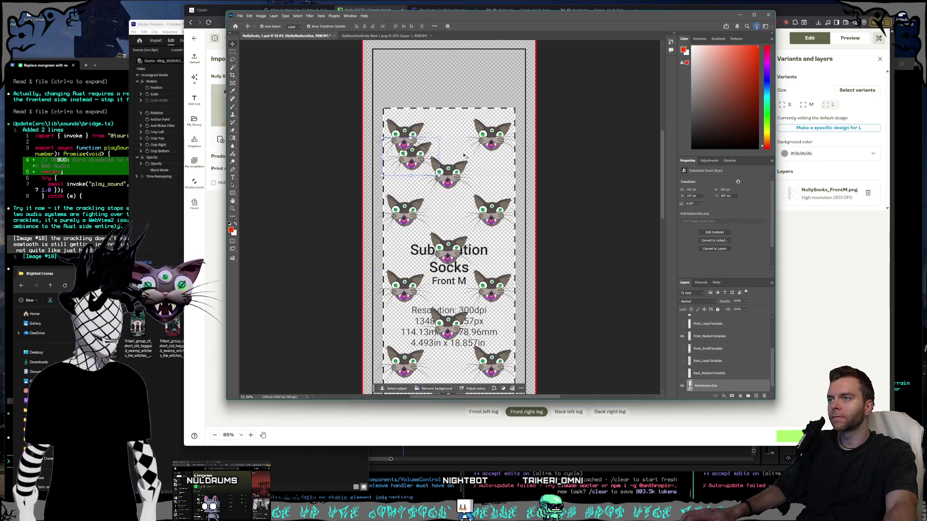
{"action": "scroll", "coordinate": [423, 122], "scroll_direction": "up", "scroll_amount": 3}
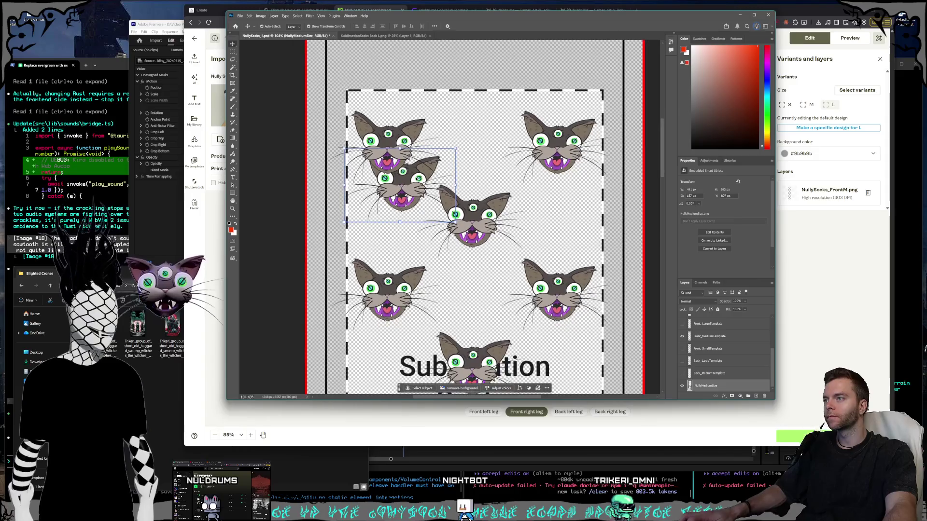
{"action": "left_click_drag", "start_coordinate": [412, 182], "coordinate": [399, 145]}
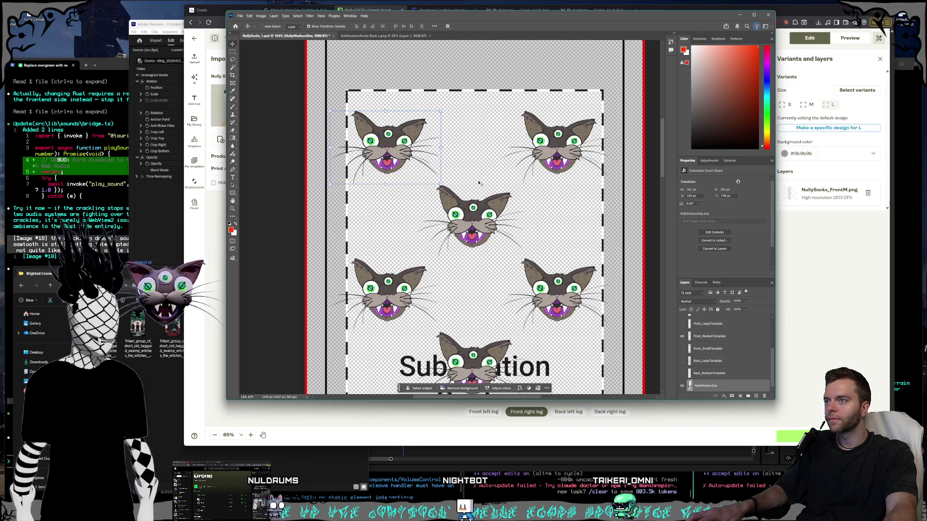
{"action": "left_click", "coordinate": [476, 199]}
{"action": "mouse_move", "coordinate": [477, 199]}
{"action": "left_mouse_down"}
{"action": "mouse_move", "coordinate": [516, 137]}
{"action": "mouse_move", "coordinate": [549, 130]}
{"action": "left_mouse_up"}
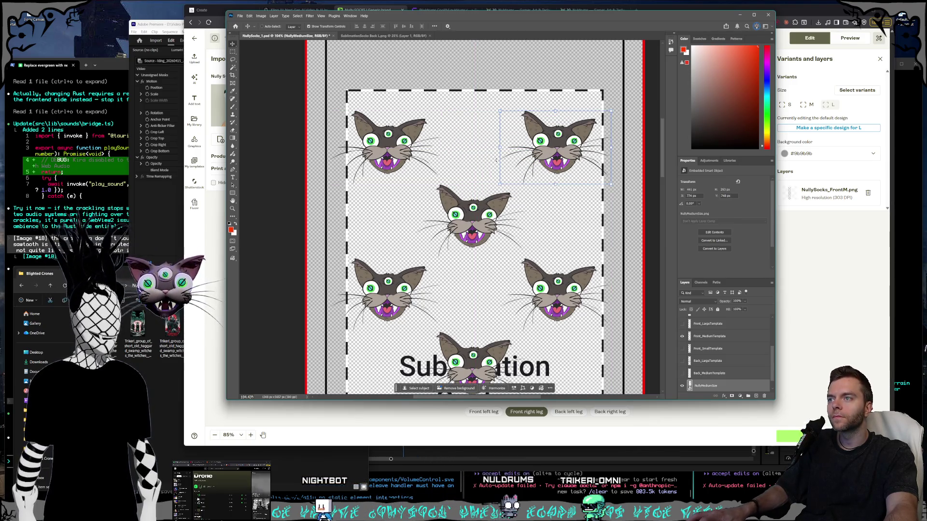
{"action": "key", "text": "ctrl+z"}
{"action": "mouse_move", "coordinate": [470, 205]}
{"action": "left_mouse_down"}
{"action": "mouse_move", "coordinate": [466, 199]}
{"action": "mouse_move", "coordinate": [471, 211]}
{"action": "left_mouse_up"}
{"action": "scroll", "coordinate": [629, 312], "scroll_direction": "down", "scroll_amount": 3}
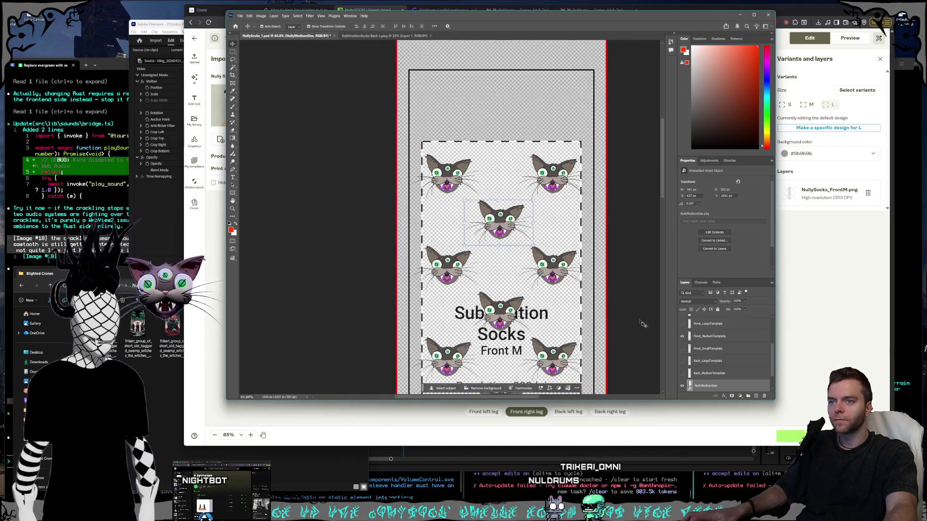
{"action": "scroll", "coordinate": [722, 373], "scroll_direction": "down", "scroll_amount": 1}
Group the three top-row cat layers into Group 1.
{"action": "left_click", "coordinate": [731, 369]}
{"action": "left_click", "coordinate": [713, 385], "text": "shift"}
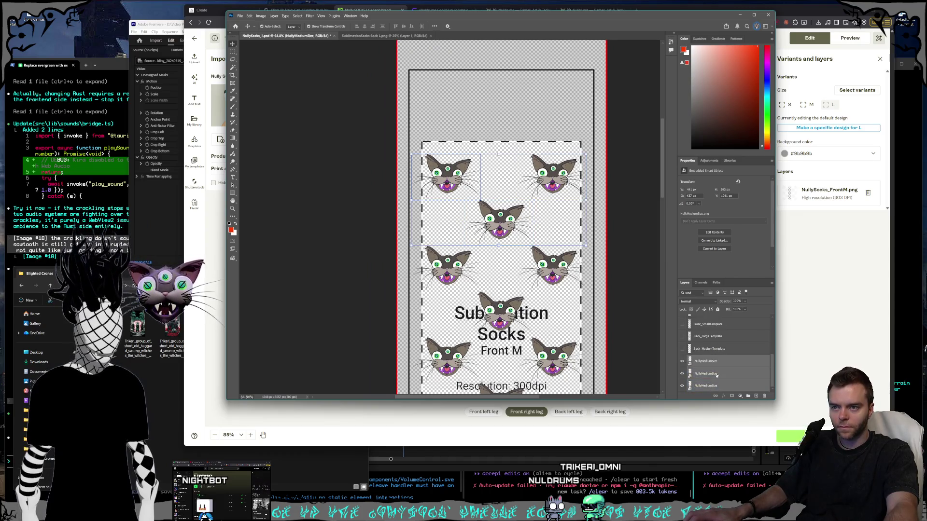
{"action": "left_click", "coordinate": [747, 396]}
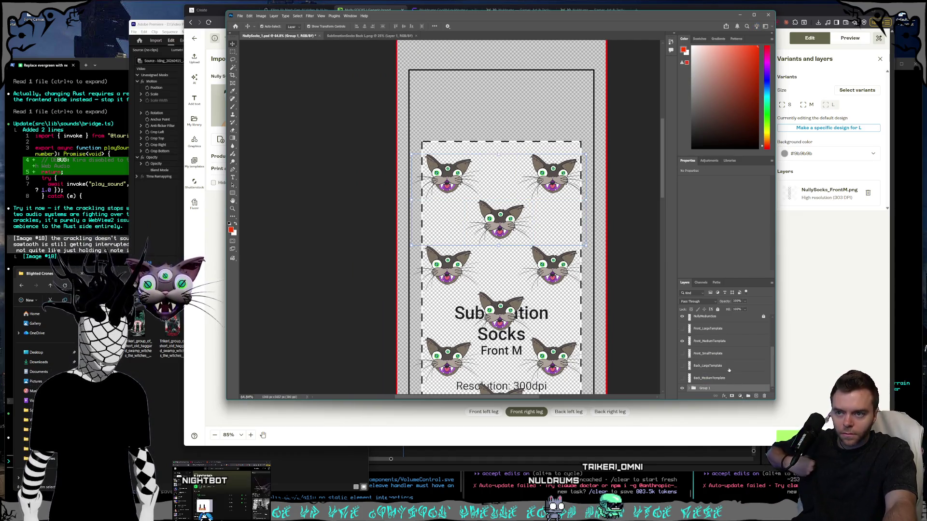
Rename the new group NullyMediumFront and paste the captured screenshot into the chat.
{"action": "double_click", "coordinate": [705, 388]}
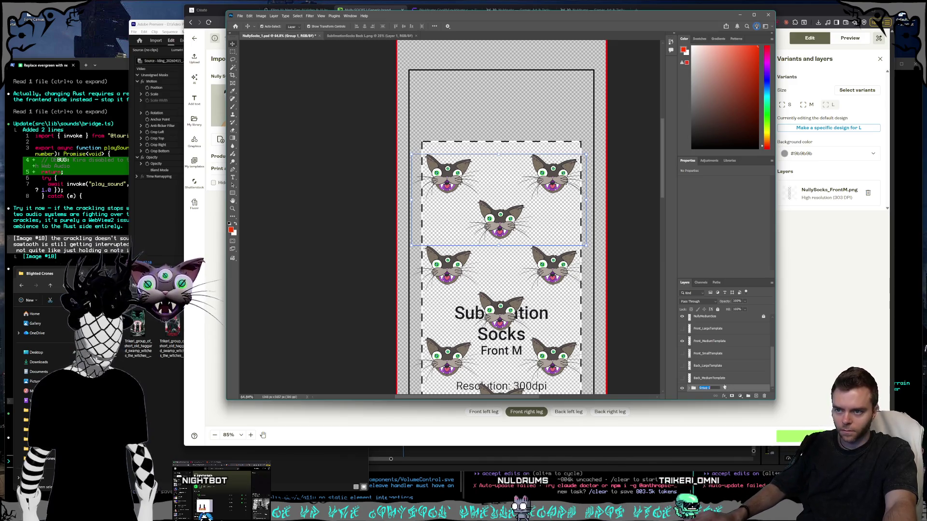
{"action": "type", "text": "Nully"}
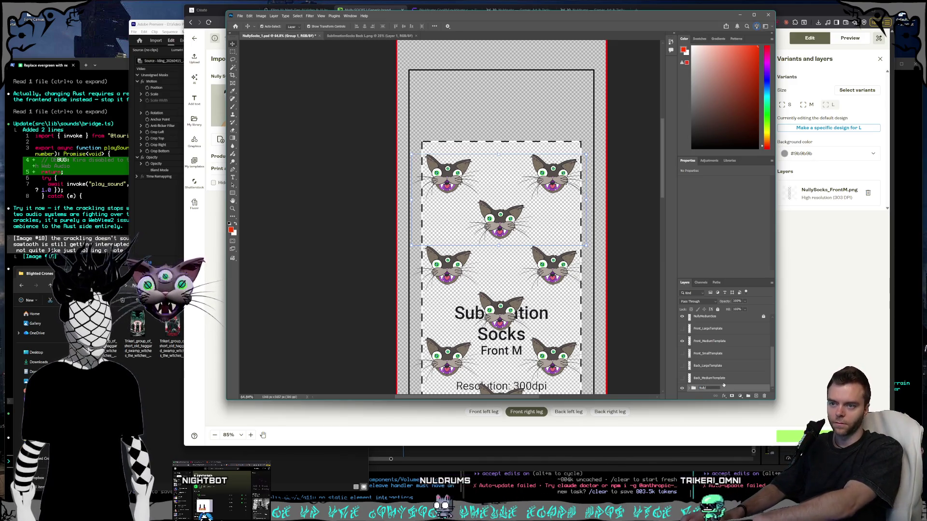
{"action": "type", "text": "Med"}
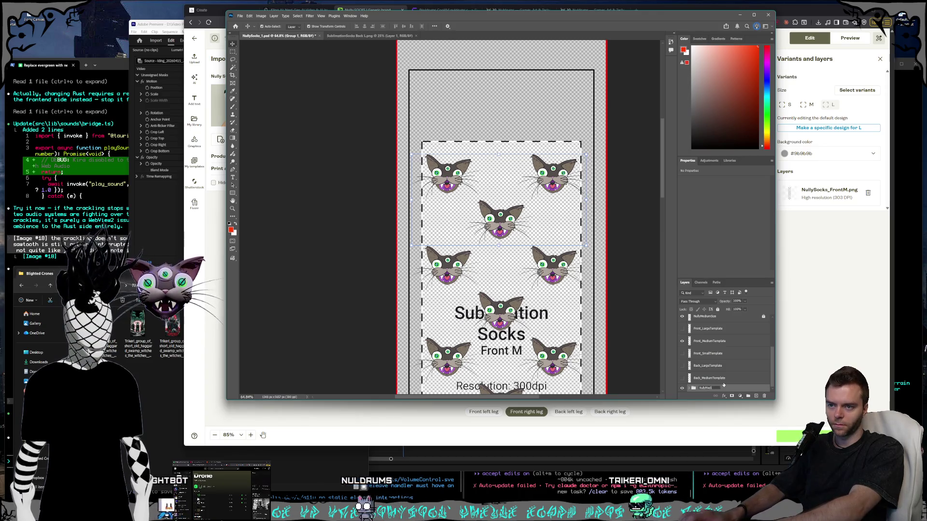
{"action": "type", "text": "iumFront"}
{"action": "key", "text": "Return"}
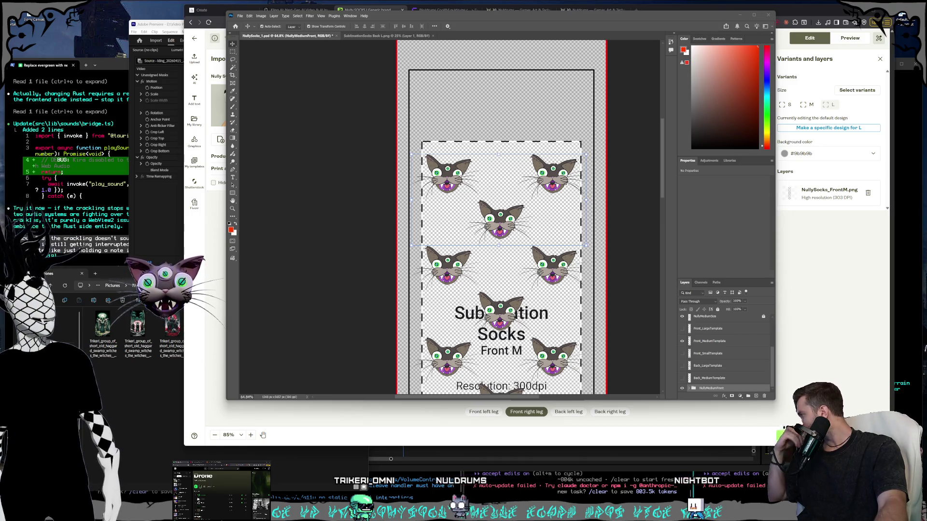
{"action": "key", "text": "ctrl+v"}
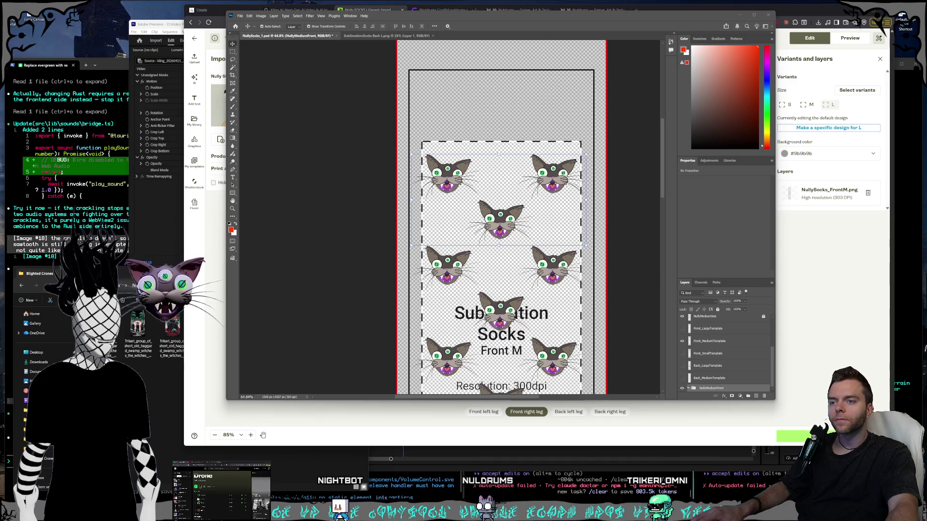
Group the three top-row NullyMediumSize cat layers, name the group Row1, and duplicate it with Ctrl+J.
{"action": "left_click", "coordinate": [553, 174]}
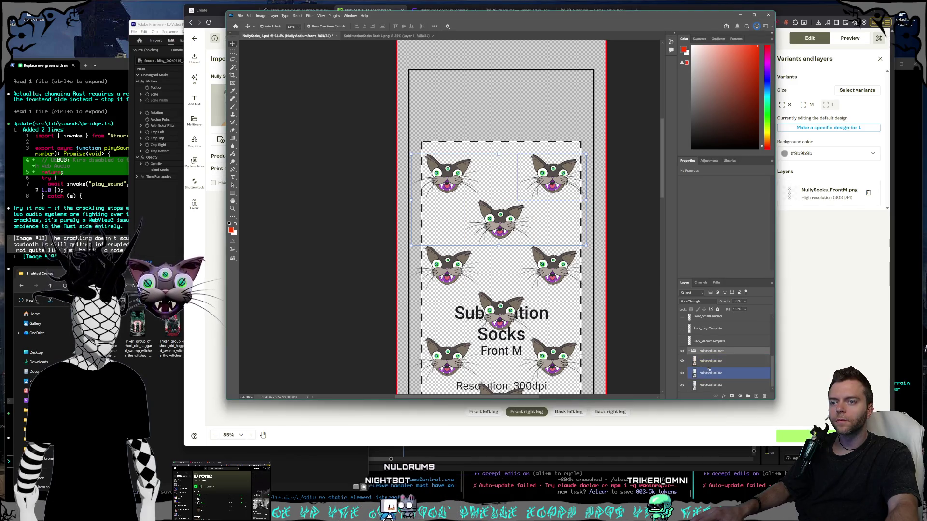
{"action": "left_click", "coordinate": [709, 372]}
{"action": "left_click", "coordinate": [711, 375], "text": "ctrl"}
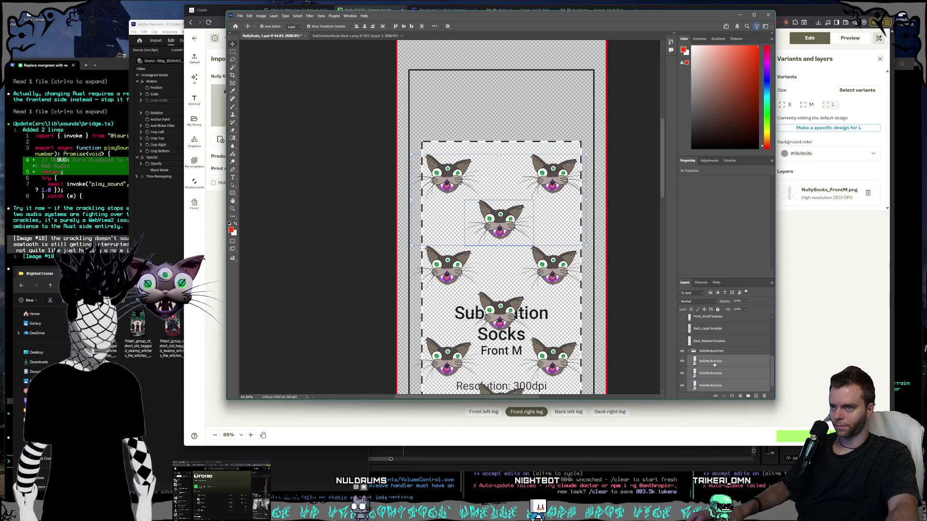
{"action": "key", "text": "ctrl+g"}
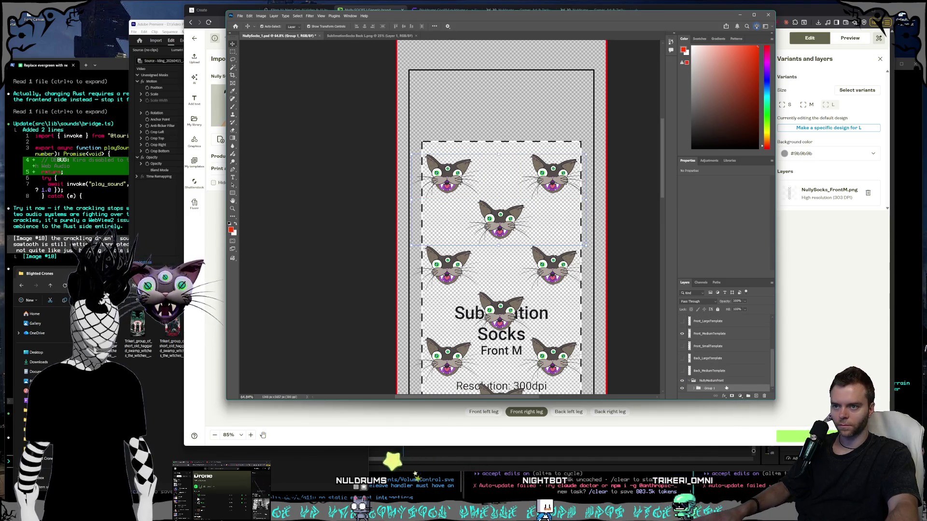
{"action": "double_click", "coordinate": [708, 388]}
{"action": "type", "text": "Row1"}
{"action": "key", "text": "Return"}
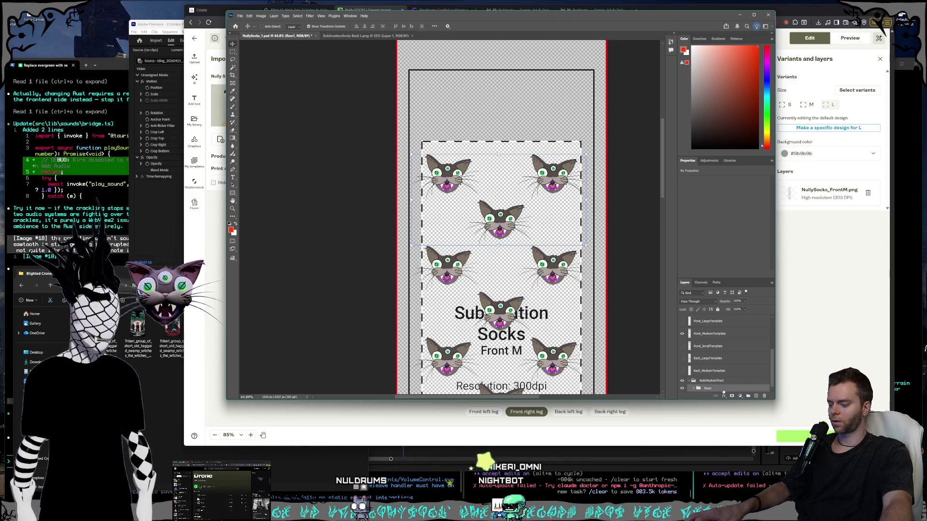
{"action": "key", "text": "ctrl+j"}
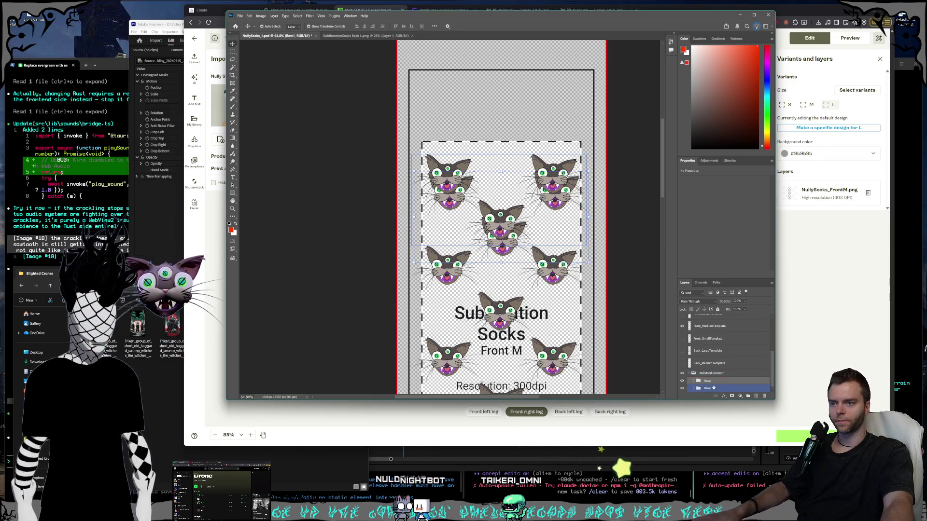
Rename the duplicate group Row2 and select its three cat layers.
{"action": "double_click", "coordinate": [708, 388]}
{"action": "key", "text": "Return"}
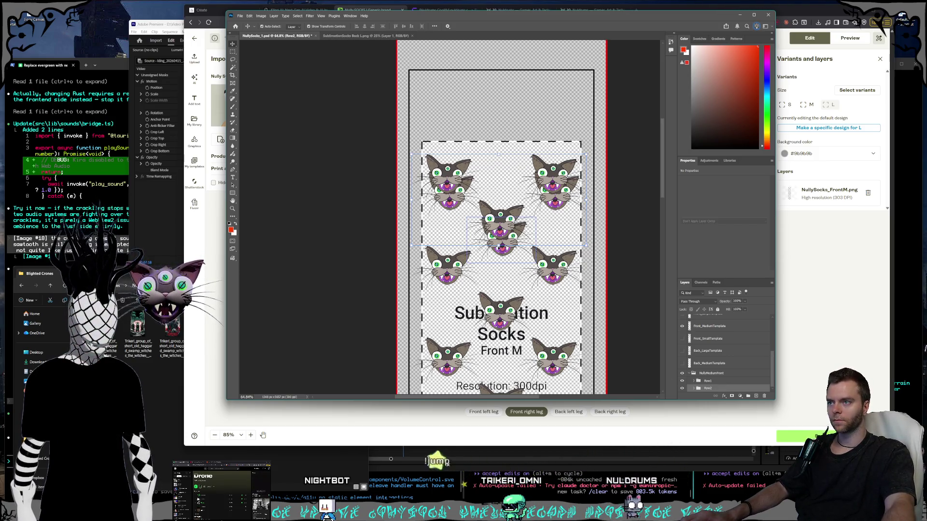
{"action": "left_click", "coordinate": [502, 237]}
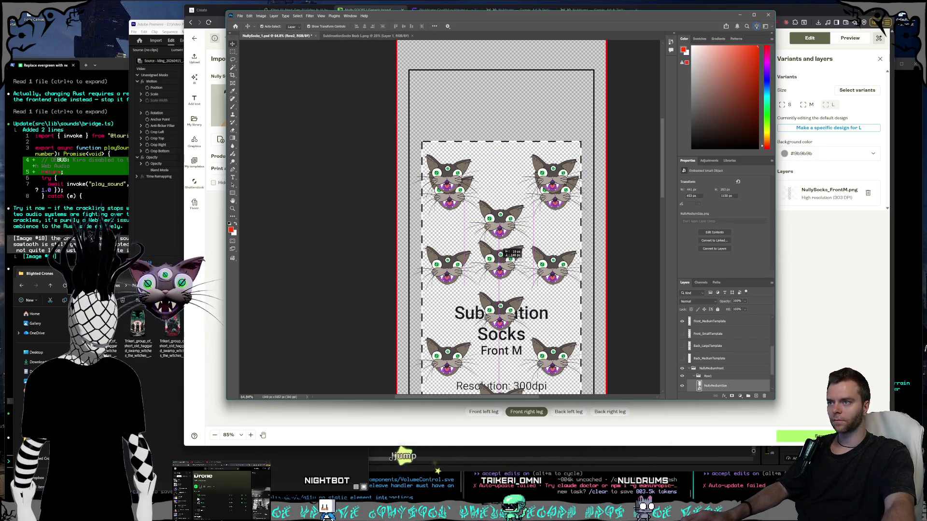
{"action": "left_click", "coordinate": [694, 376]}
{"action": "left_click", "coordinate": [695, 388]}
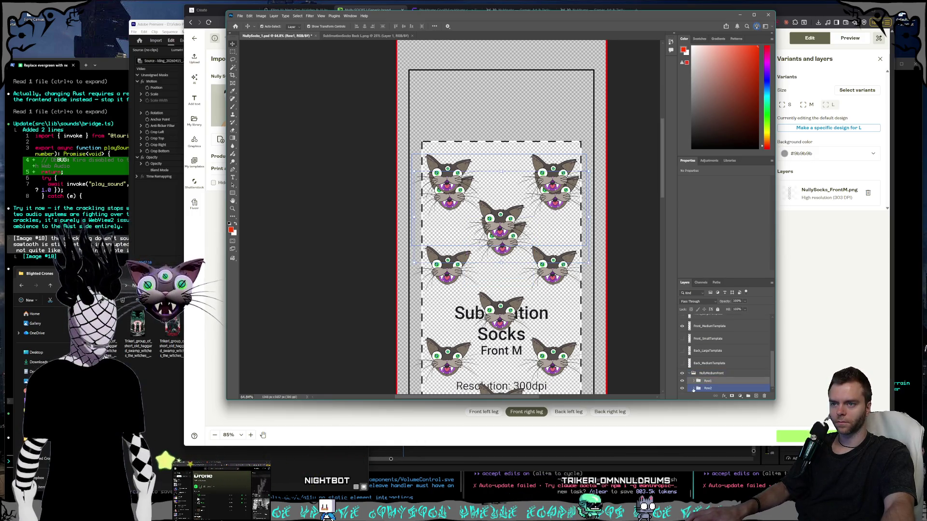
{"action": "left_click", "coordinate": [694, 388]}
{"action": "left_click", "coordinate": [715, 360]}
{"action": "left_click", "coordinate": [716, 385], "text": "shift"}
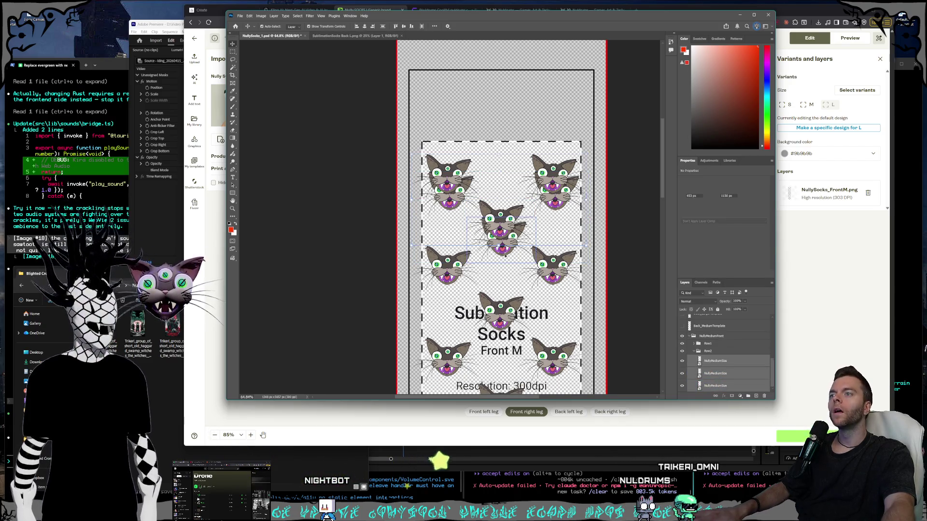
Select Row1's three cat layers and line them back up with the top row.
{"action": "left_click", "coordinate": [504, 252]}
{"action": "left_click", "coordinate": [694, 345]}
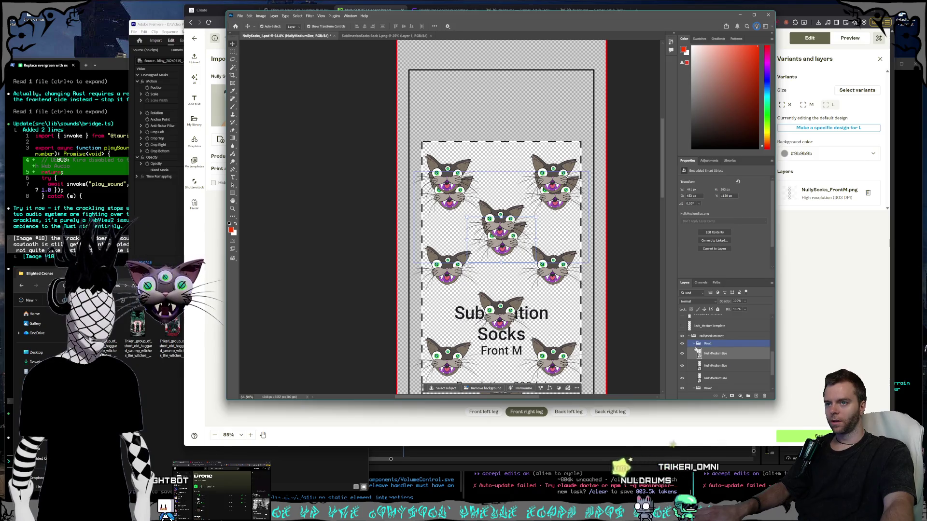
{"action": "left_click", "coordinate": [715, 353]}
{"action": "left_click", "coordinate": [715, 378], "text": "shift"}
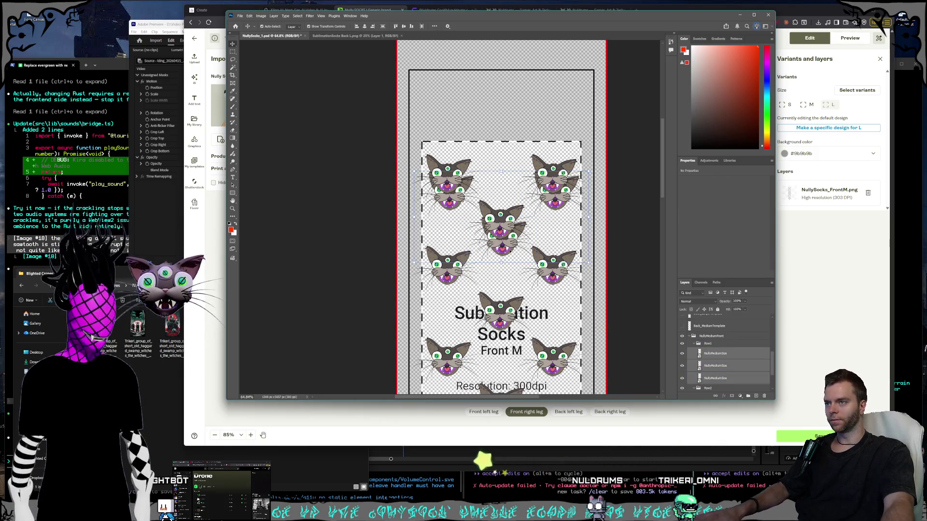
{"action": "left_click_drag", "start_coordinate": [504, 246], "coordinate": [512, 220]}
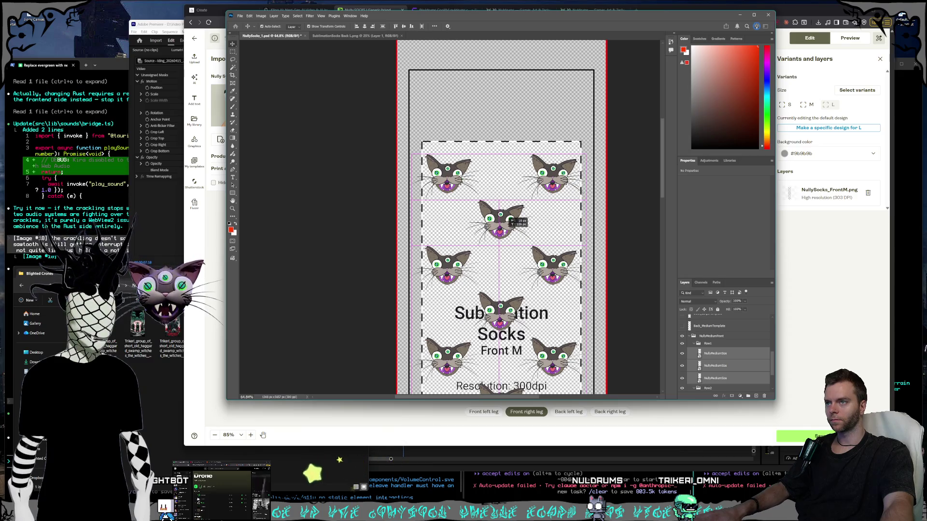
Select Row2's three cat layers and drag them down to the next row.
{"action": "left_click", "coordinate": [694, 343]}
{"action": "left_click", "coordinate": [708, 362]}
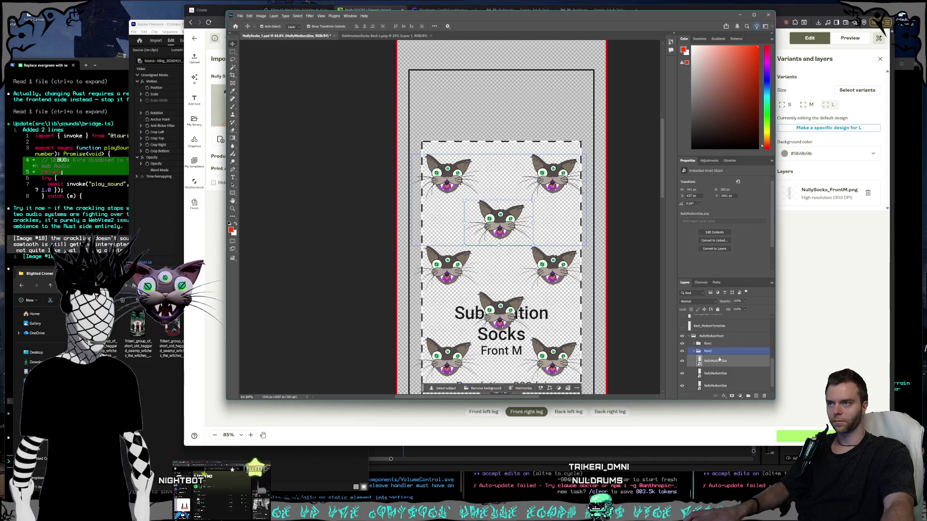
{"action": "left_click", "coordinate": [694, 343]}
{"action": "left_click", "coordinate": [727, 379]}
{"action": "left_click", "coordinate": [715, 353], "text": "shift"}
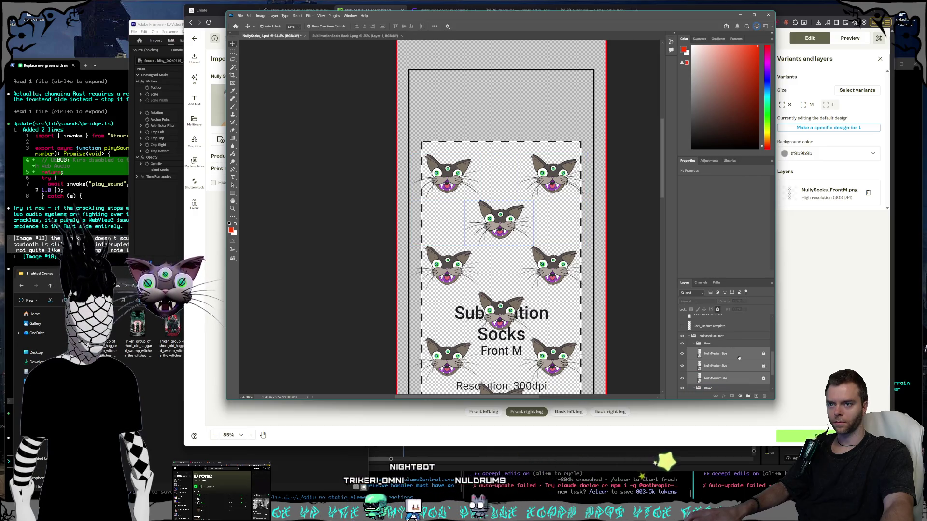
{"action": "scroll", "coordinate": [723, 358], "scroll_direction": "down", "scroll_amount": 3}
{"action": "left_click", "coordinate": [715, 361]}
{"action": "left_click", "coordinate": [724, 386], "text": "shift"}
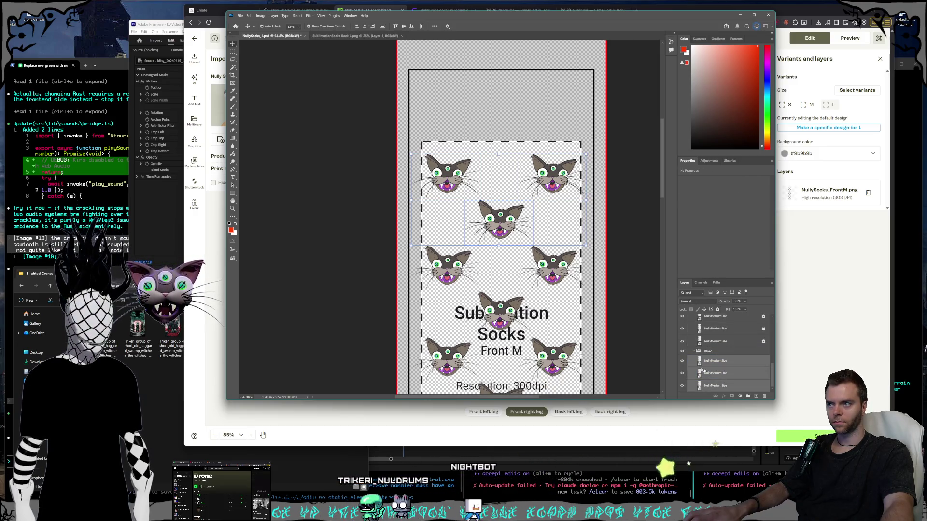
{"action": "left_click_drag", "start_coordinate": [498, 231], "coordinate": [499, 319]}
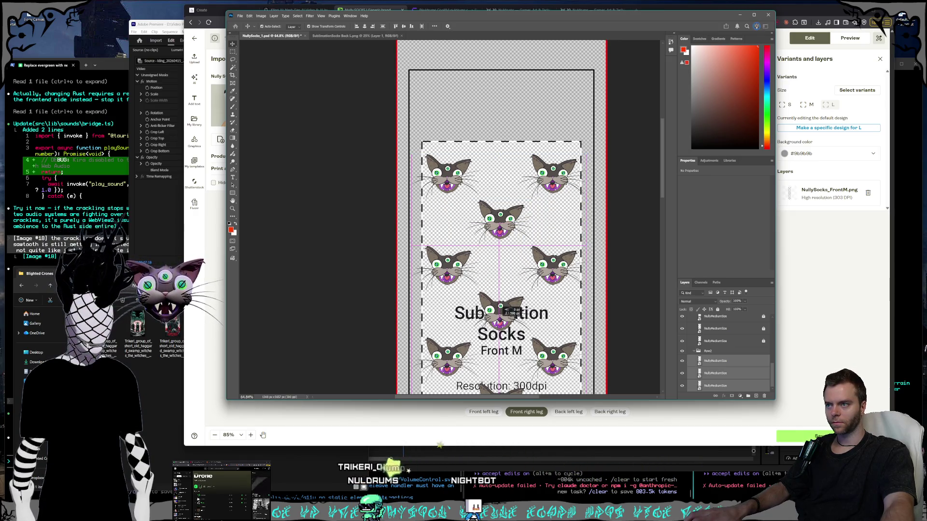
{"action": "scroll", "coordinate": [594, 302], "scroll_direction": "down", "scroll_amount": 5}
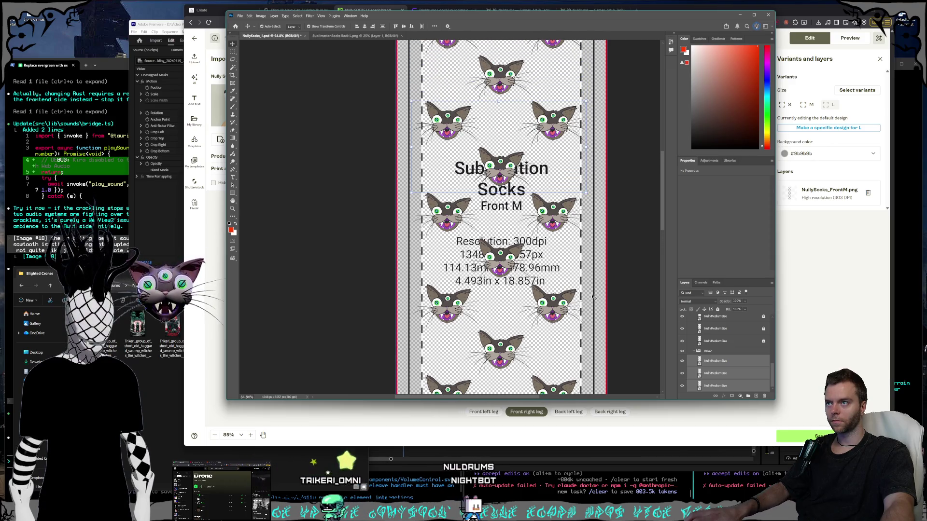
Duplicate Row2 into a new Row3 group and select its three cat layers.
{"action": "scroll", "coordinate": [594, 297], "scroll_direction": "down", "scroll_amount": 1}
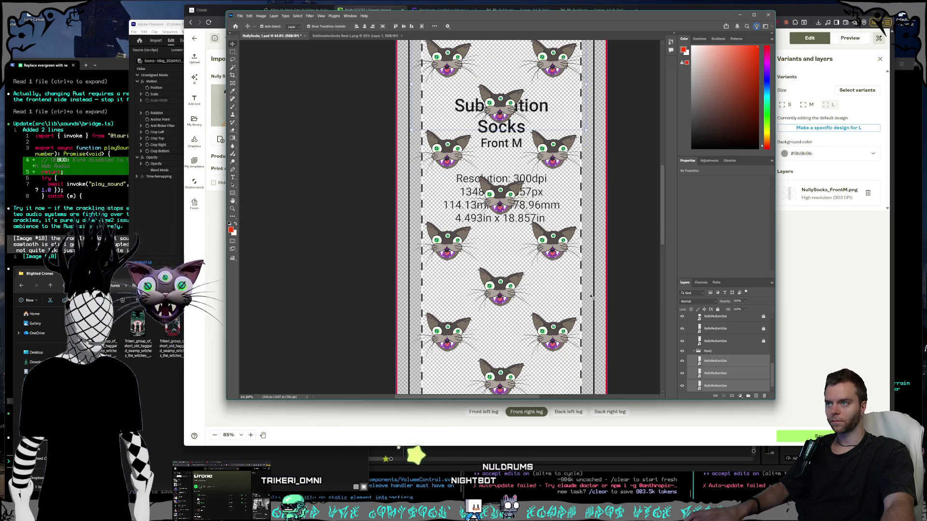
{"action": "left_click", "coordinate": [694, 350]}
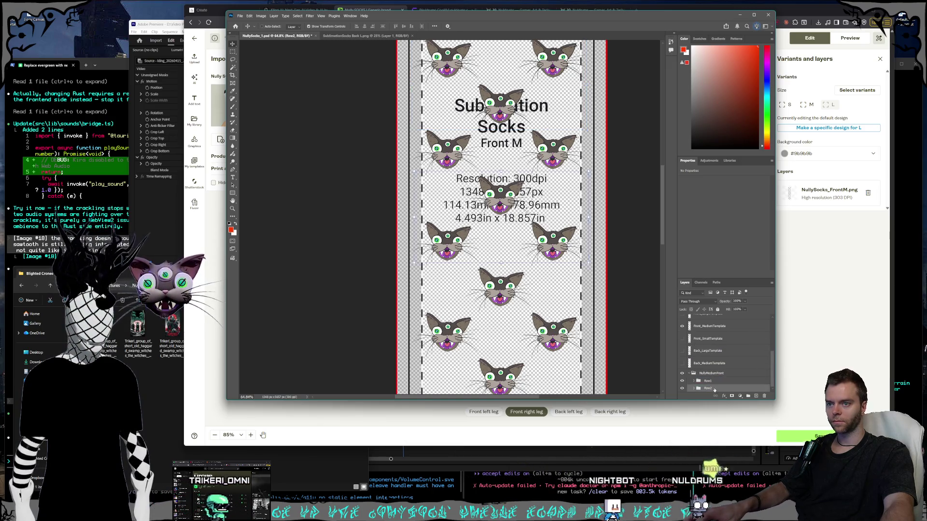
{"action": "key", "text": "ctrl+j"}
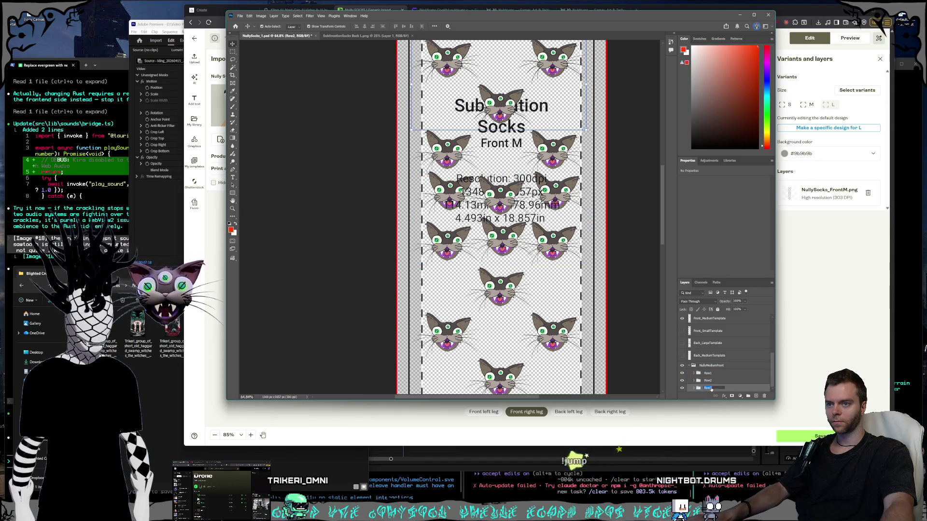
{"action": "left_click", "coordinate": [712, 390]}
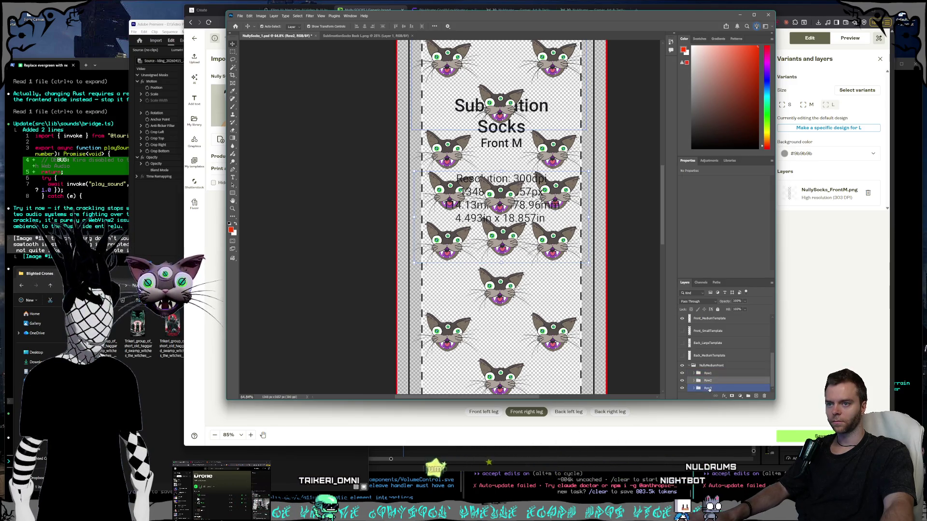
{"action": "left_click", "coordinate": [694, 389]}
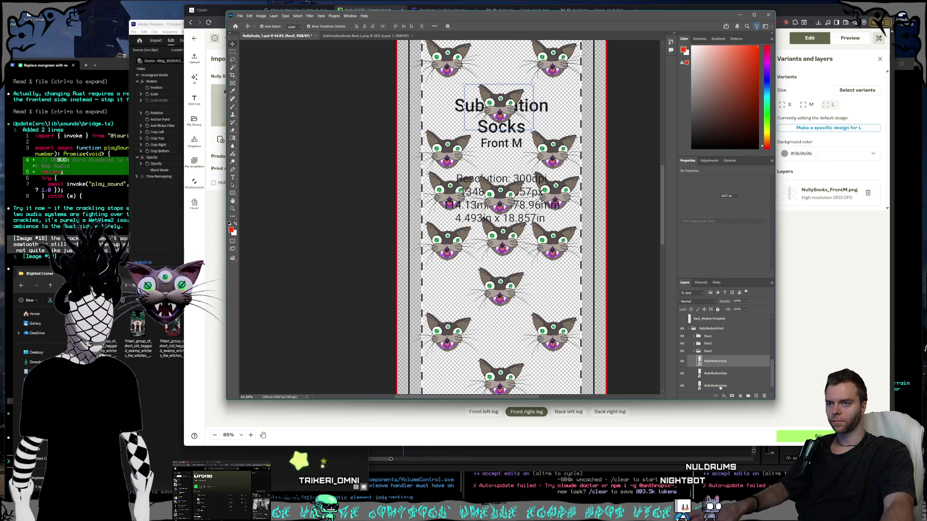
{"action": "left_click", "coordinate": [718, 386], "text": "shift"}
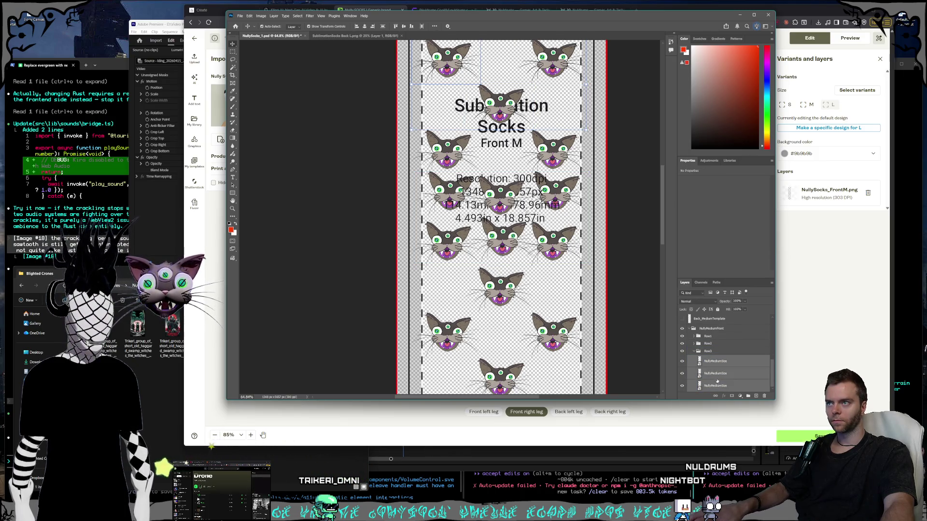
Select Row2's three cats and drag them lower on the leg to stagger the row.
{"action": "left_click", "coordinate": [693, 344]}
{"action": "left_click", "coordinate": [715, 354]}
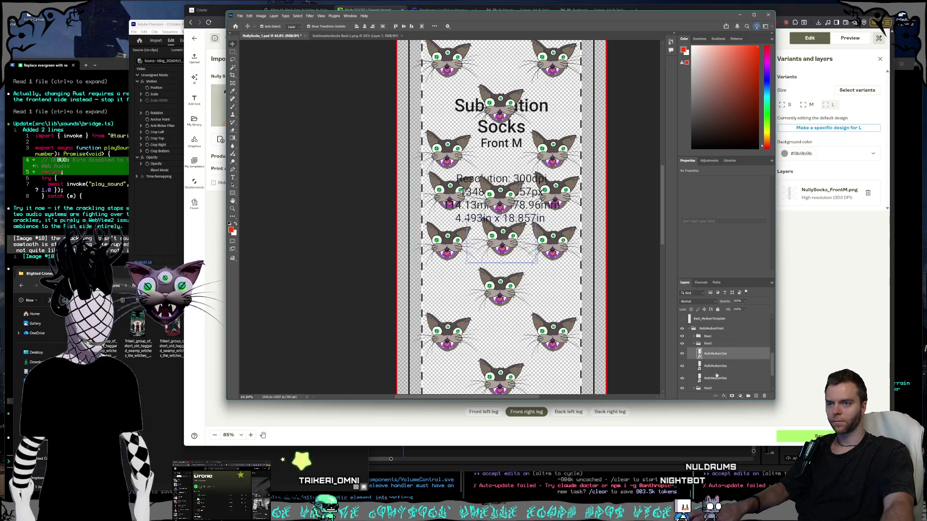
{"action": "left_click", "coordinate": [717, 378], "text": "shift"}
{"action": "left_click_drag", "start_coordinate": [502, 208], "coordinate": [504, 196]}
{"action": "scroll", "coordinate": [602, 256], "scroll_direction": "up", "scroll_amount": 5}
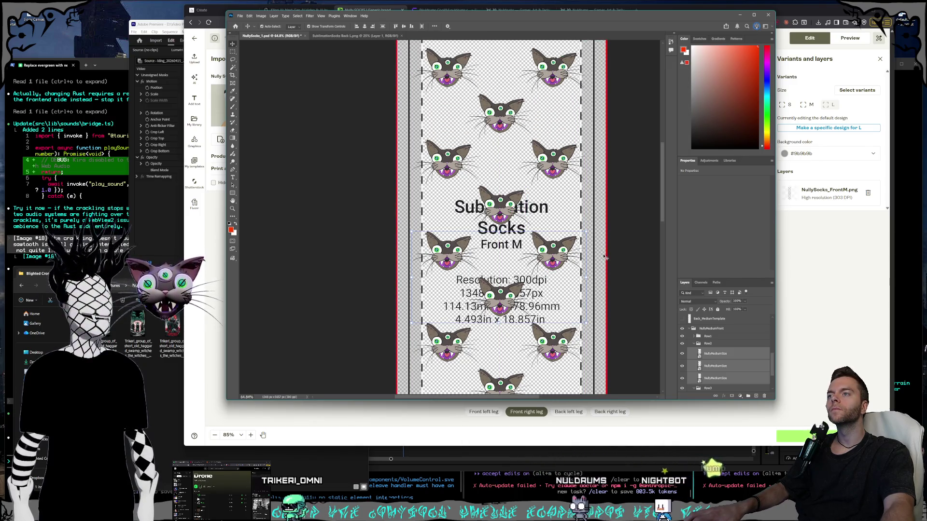
{"action": "left_click_drag", "start_coordinate": [502, 251], "coordinate": [502, 199]}
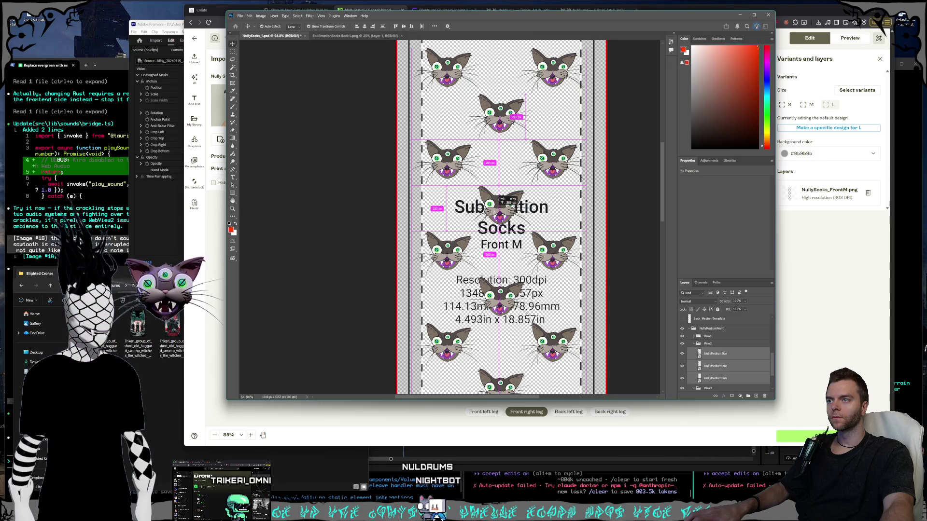
{"action": "scroll", "coordinate": [562, 250], "scroll_direction": "down", "scroll_amount": 5}
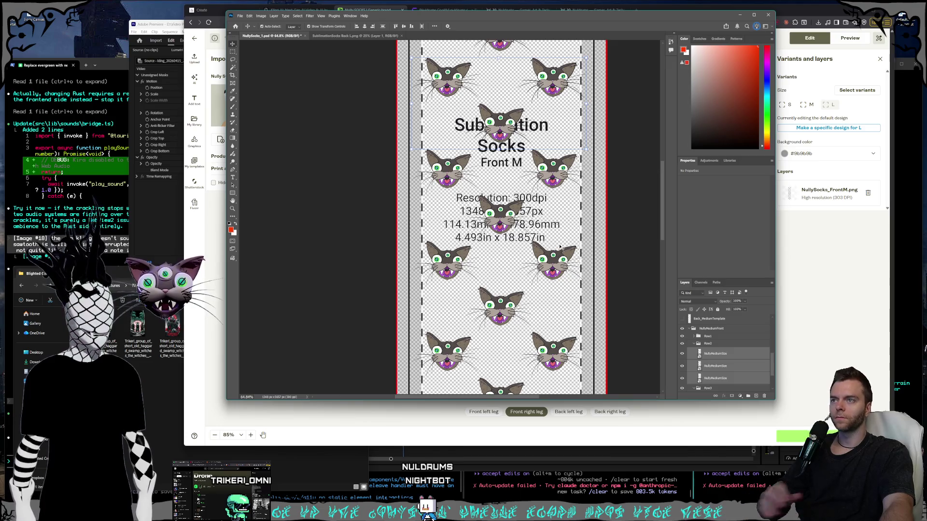
{"action": "scroll", "coordinate": [562, 240], "scroll_direction": "down", "scroll_amount": 3}
Expand Row3 and select its cats, undoing an accidental move over the Front M text.
{"action": "left_click", "coordinate": [695, 344]}
{"action": "left_click", "coordinate": [695, 344]}
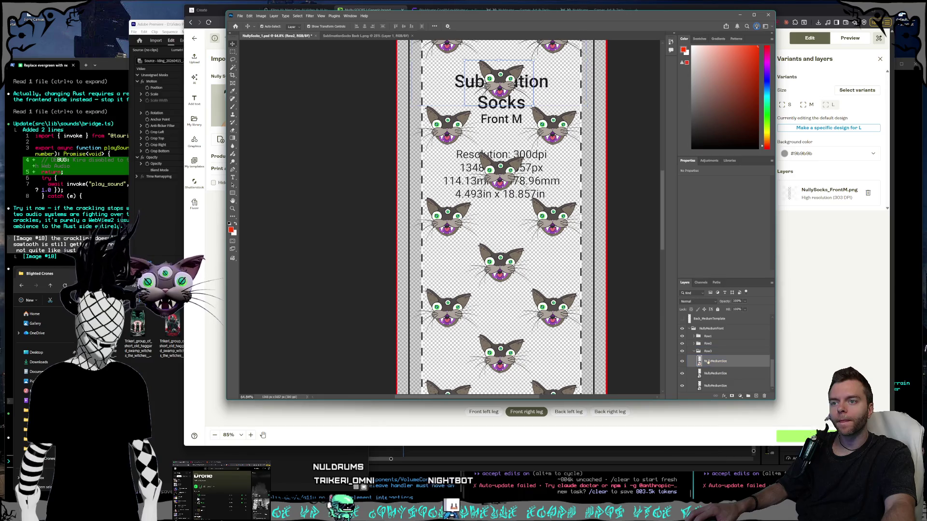
{"action": "left_click", "coordinate": [694, 351]}
{"action": "scroll", "coordinate": [504, 164], "scroll_direction": "up", "scroll_amount": 5}
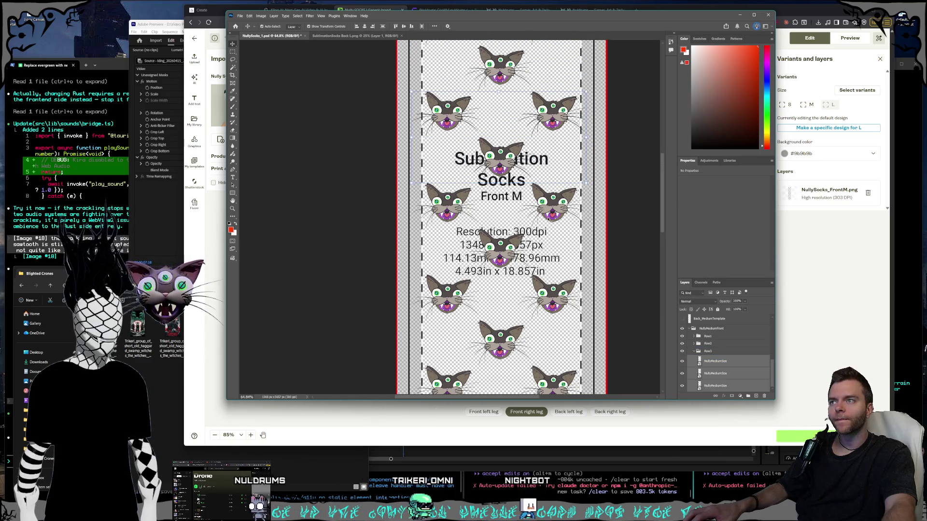
{"action": "left_click", "coordinate": [504, 164]}
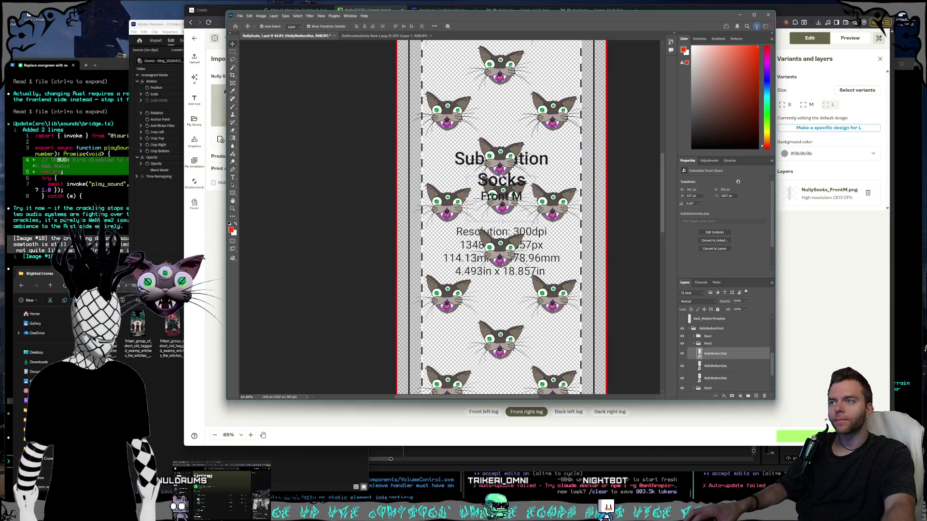
{"action": "left_click", "coordinate": [703, 352]}
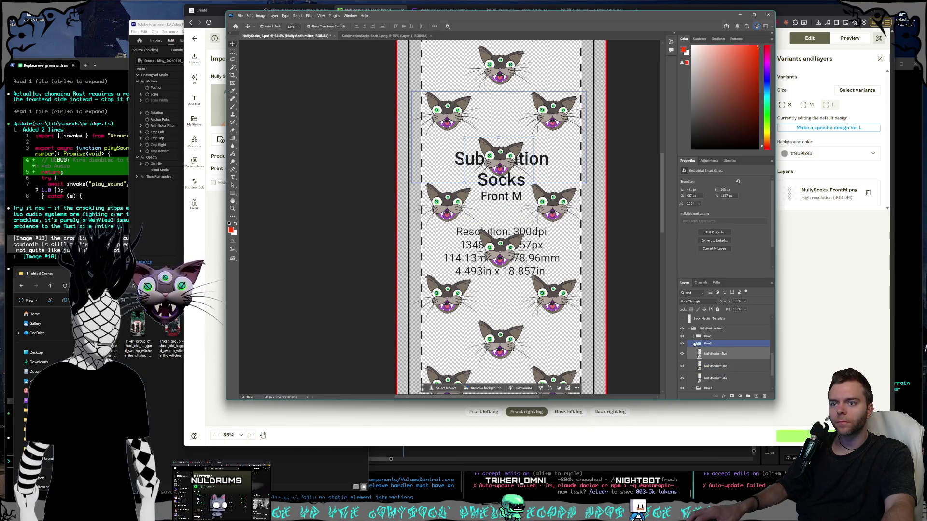
{"action": "left_click", "coordinate": [695, 343]}
{"action": "left_click", "coordinate": [716, 386], "text": "shift"}
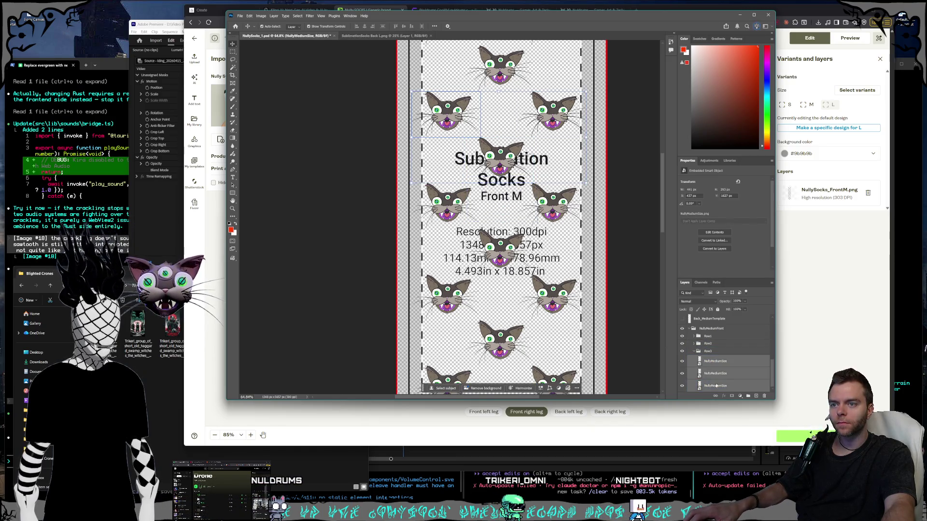
{"action": "left_click_drag", "start_coordinate": [509, 158], "coordinate": [511, 186]}
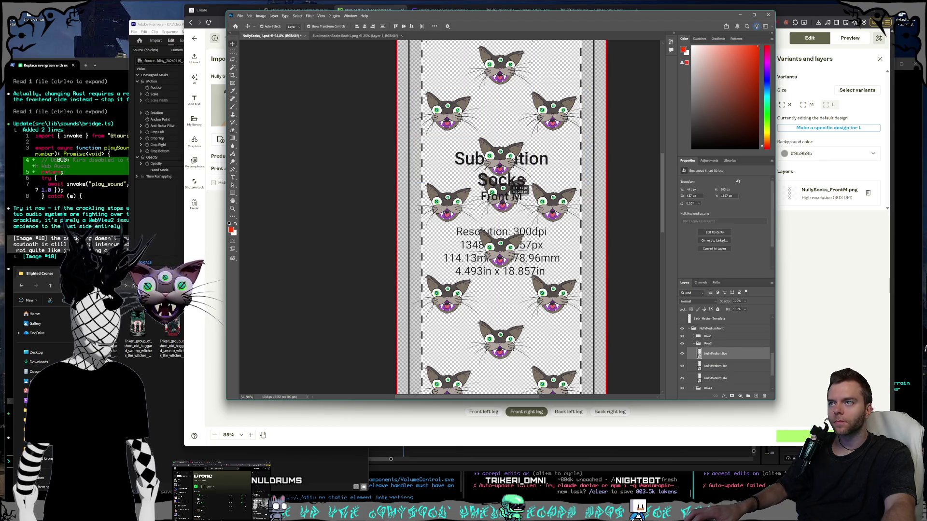
{"action": "key", "text": "ctrl+z"}
Reselect the Row2 and Row3 cats, undoing an accidental shift of the template.
{"action": "left_click", "coordinate": [716, 378], "text": "shift"}
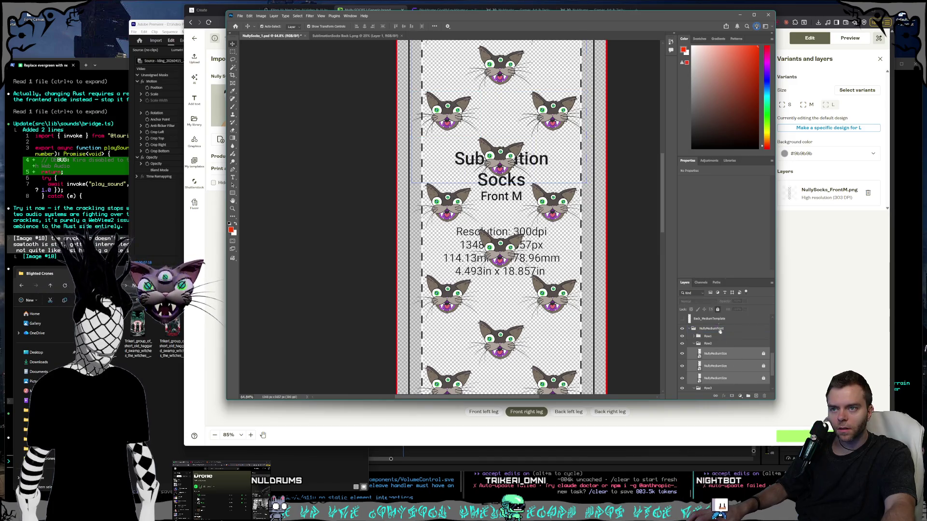
{"action": "scroll", "coordinate": [723, 365], "scroll_direction": "down", "scroll_amount": 2}
{"action": "left_click", "coordinate": [715, 361]}
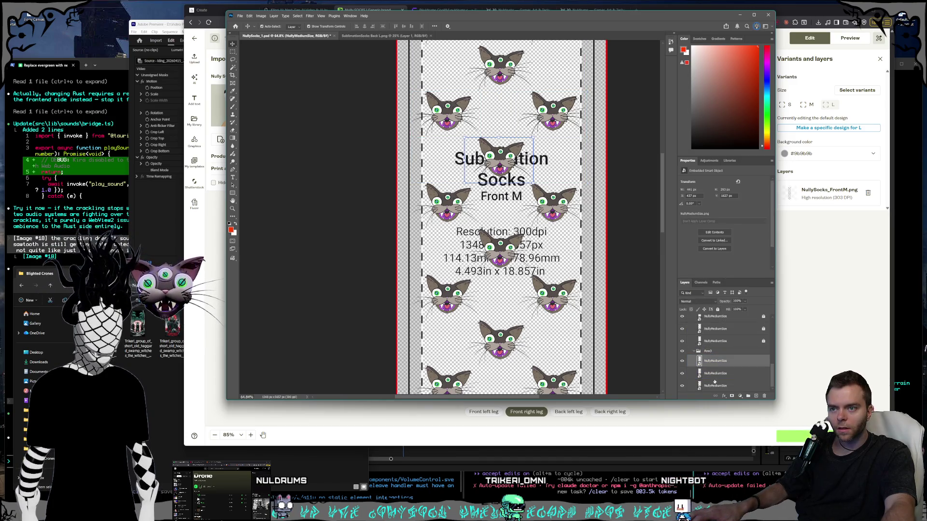
{"action": "left_click", "coordinate": [715, 386], "text": "shift"}
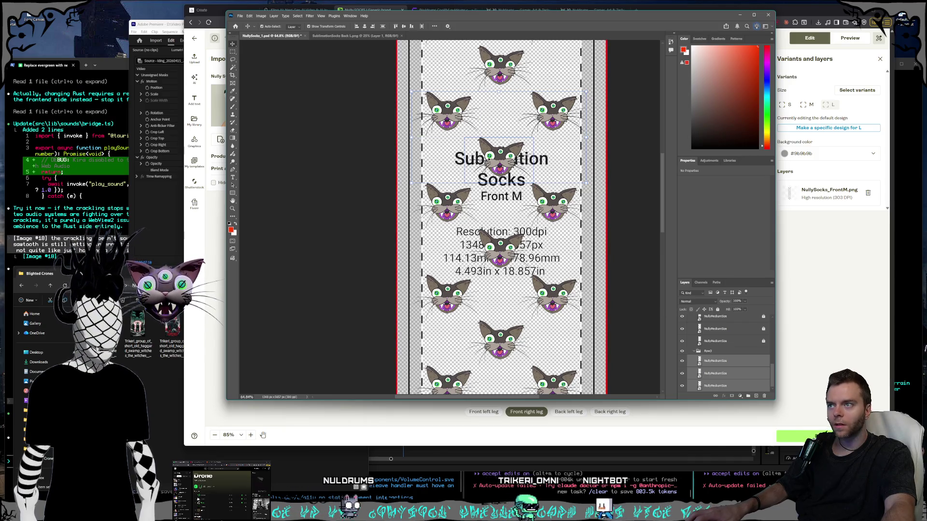
{"action": "left_click_drag", "start_coordinate": [502, 150], "coordinate": [511, 223]}
{"action": "key", "text": "ctrl+z"}
{"action": "scroll", "coordinate": [721, 347], "scroll_direction": "up", "scroll_amount": 1}
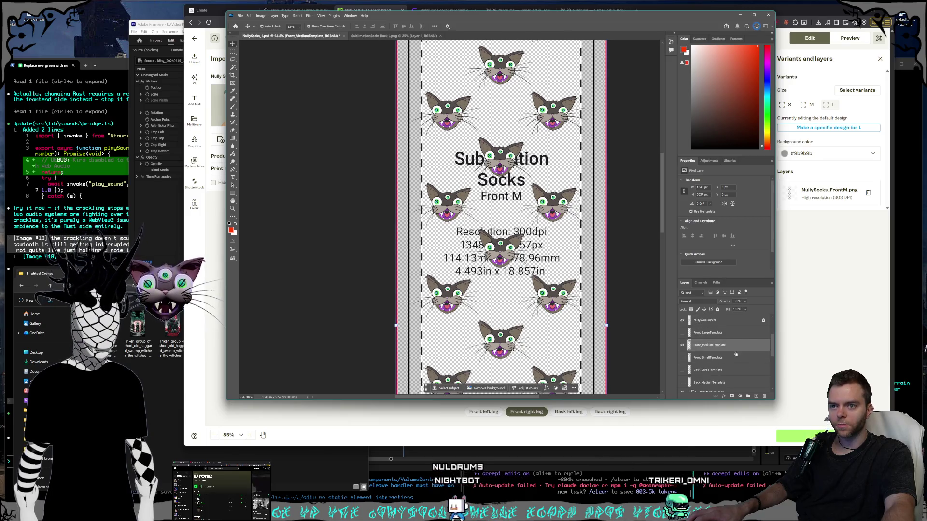
Select the next row's three cats and drag them 586 px down the leg.
{"action": "left_click", "coordinate": [742, 320]}
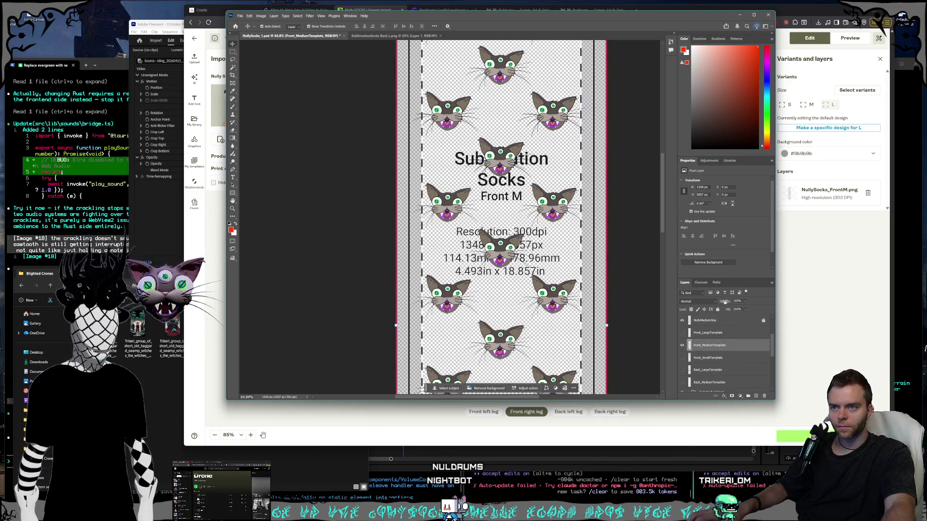
{"action": "left_click", "coordinate": [724, 333]}
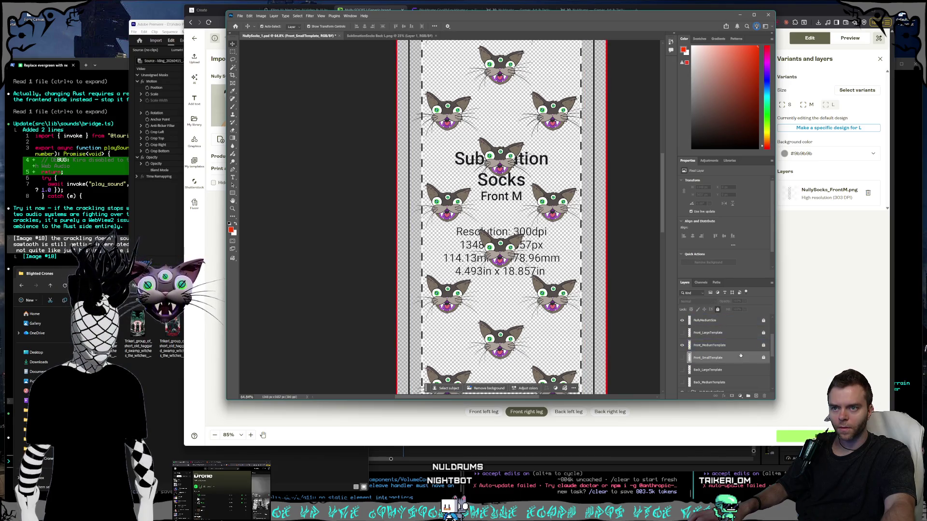
{"action": "scroll", "coordinate": [741, 356], "scroll_direction": "down", "scroll_amount": 1}
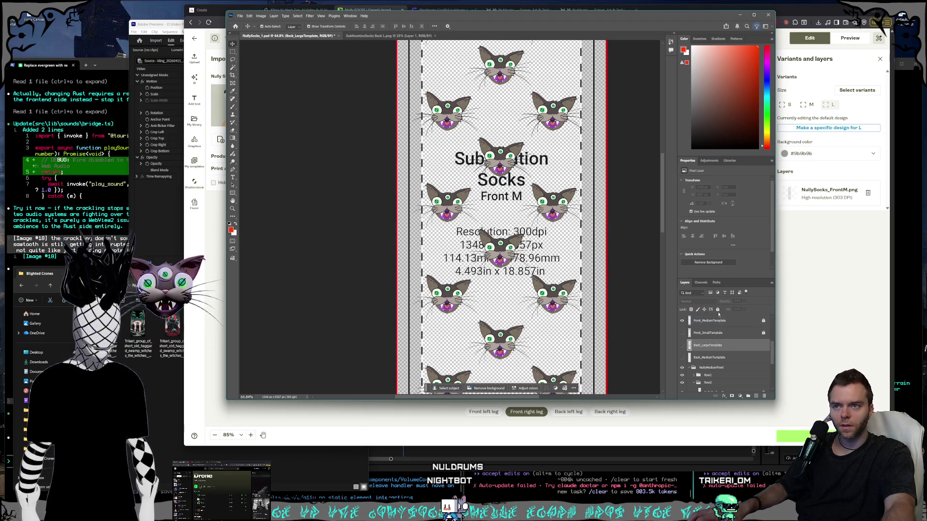
{"action": "scroll", "coordinate": [722, 337], "scroll_direction": "down", "scroll_amount": 5}
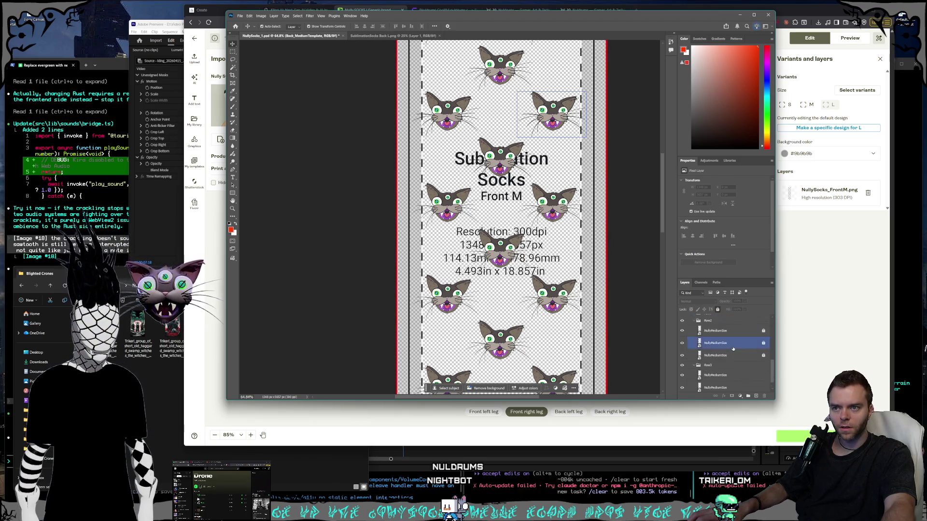
{"action": "left_click", "coordinate": [722, 362]}
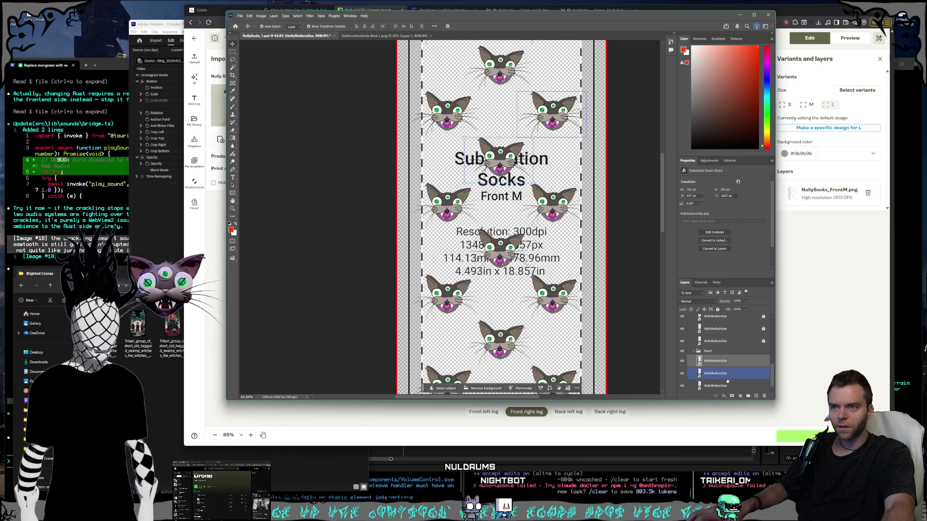
{"action": "left_click", "coordinate": [724, 385], "text": "shift"}
{"action": "left_click_drag", "start_coordinate": [505, 165], "coordinate": [510, 242]}
{"action": "scroll", "coordinate": [583, 279], "scroll_direction": "down", "scroll_amount": 1}
{"action": "scroll", "coordinate": [583, 279], "scroll_direction": "down", "scroll_amount": 5}
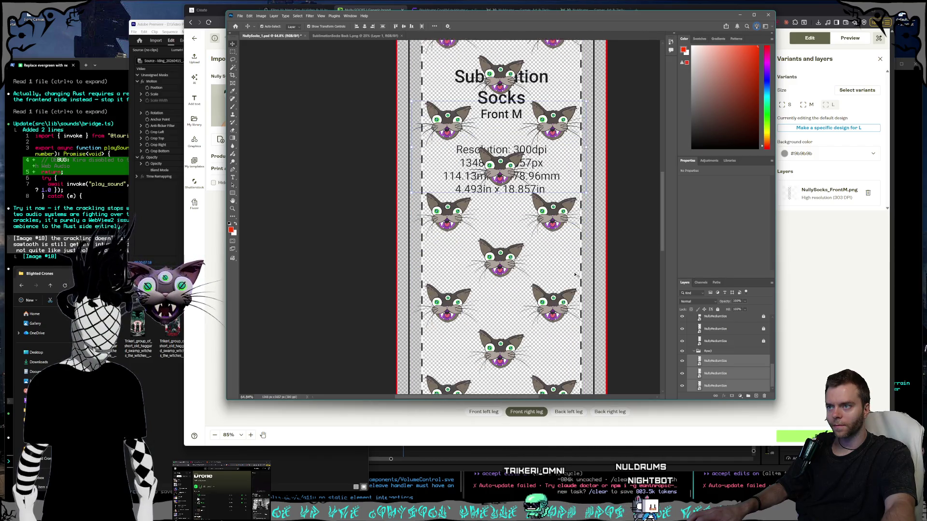
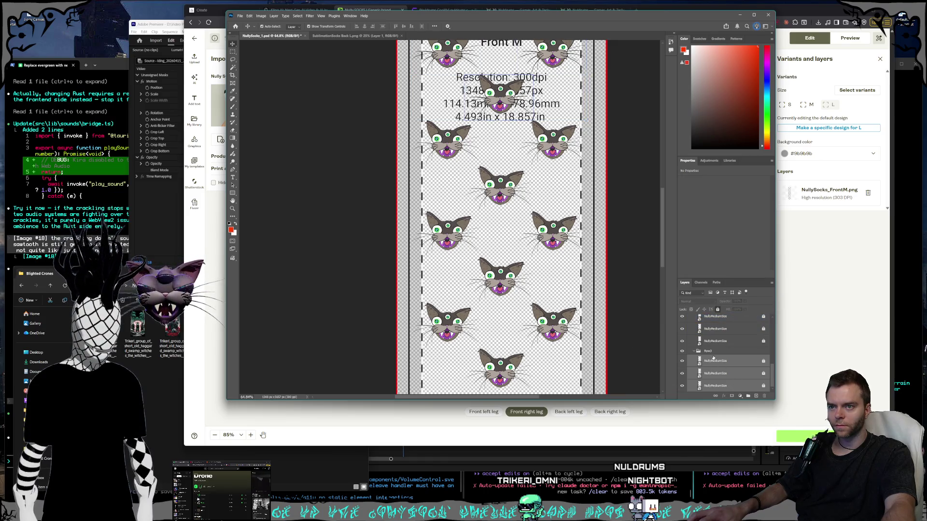
Collapse the Row2 and Row3 groups and duplicate Row3 with Ctrl+J.
{"action": "scroll", "coordinate": [709, 353], "scroll_direction": "up", "scroll_amount": 1}
{"action": "left_click", "coordinate": [711, 354]}
{"action": "left_click", "coordinate": [695, 345]}
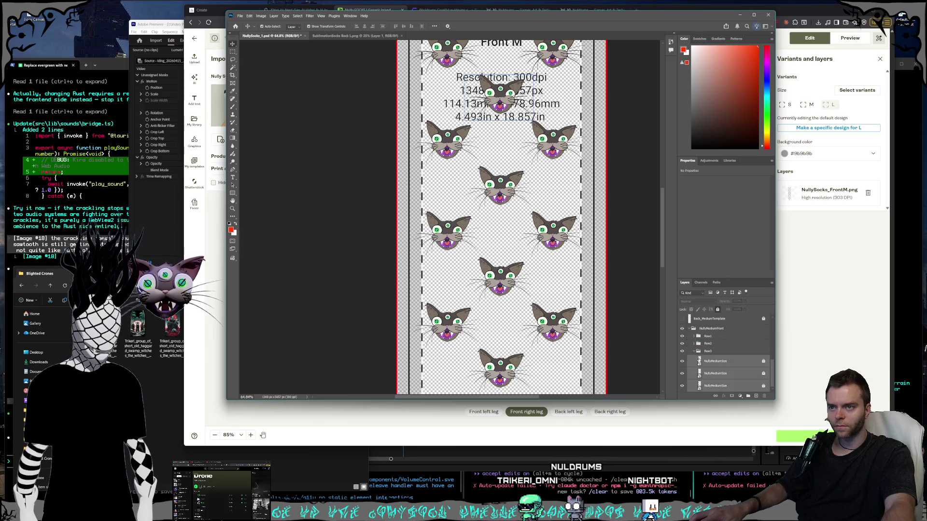
{"action": "left_click", "coordinate": [708, 361]}
{"action": "left_click", "coordinate": [694, 353]}
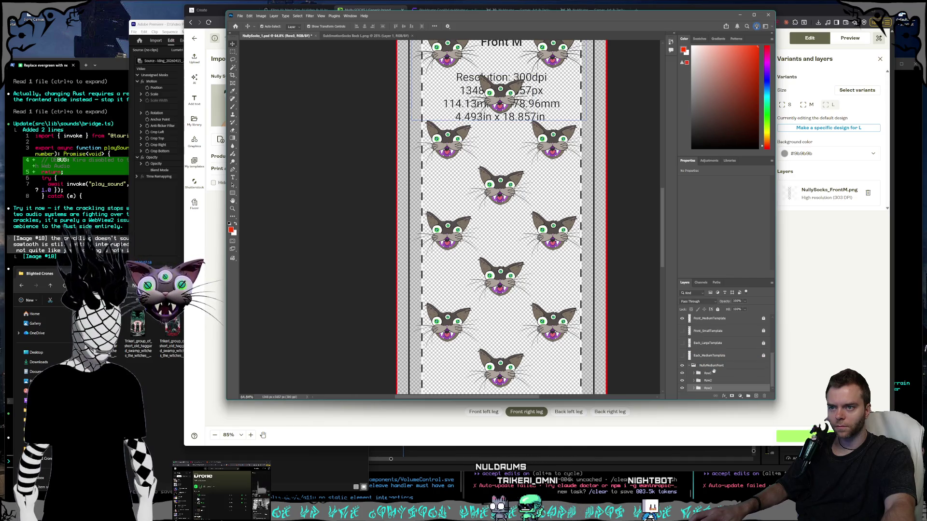
{"action": "key", "text": "ctrl+j"}
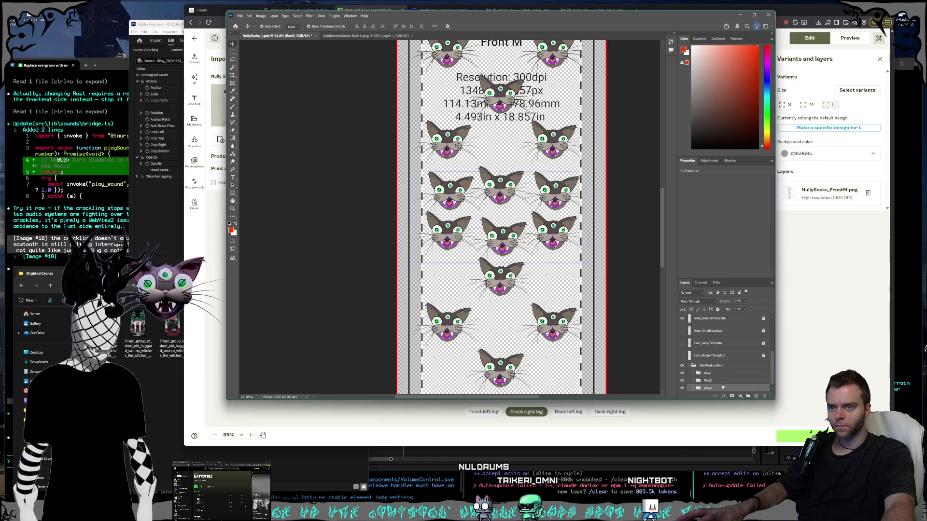
Rename the duplicated group Row4.
{"action": "left_click", "coordinate": [725, 374]}
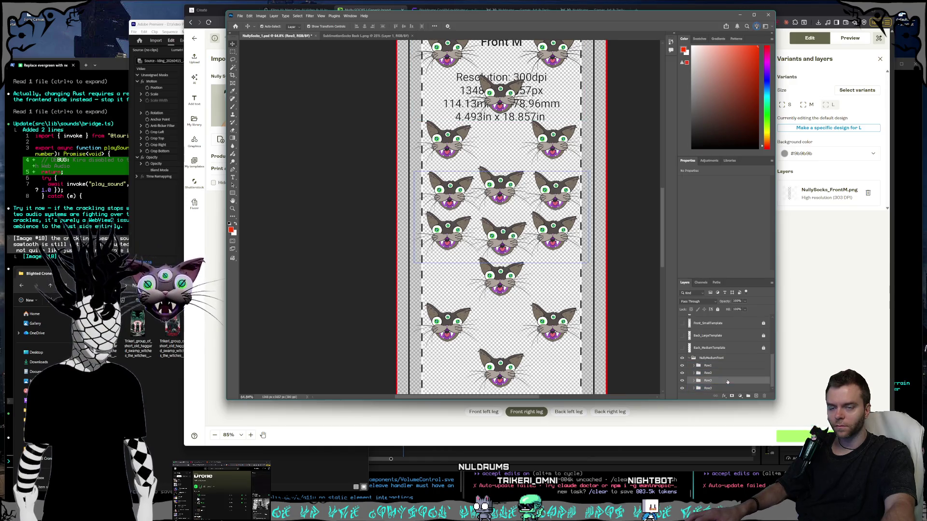
{"action": "left_click", "coordinate": [693, 388]}
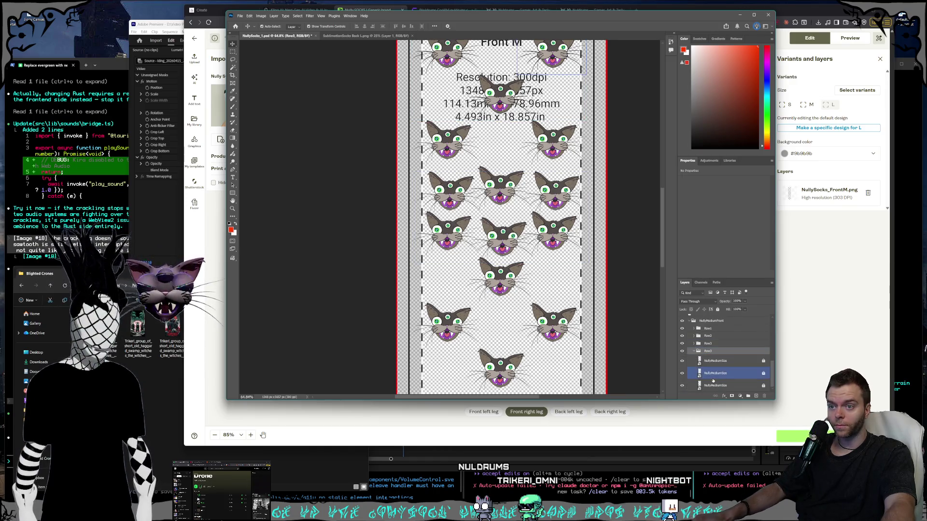
{"action": "type", "text": "4"}
{"action": "key", "text": "Return"}
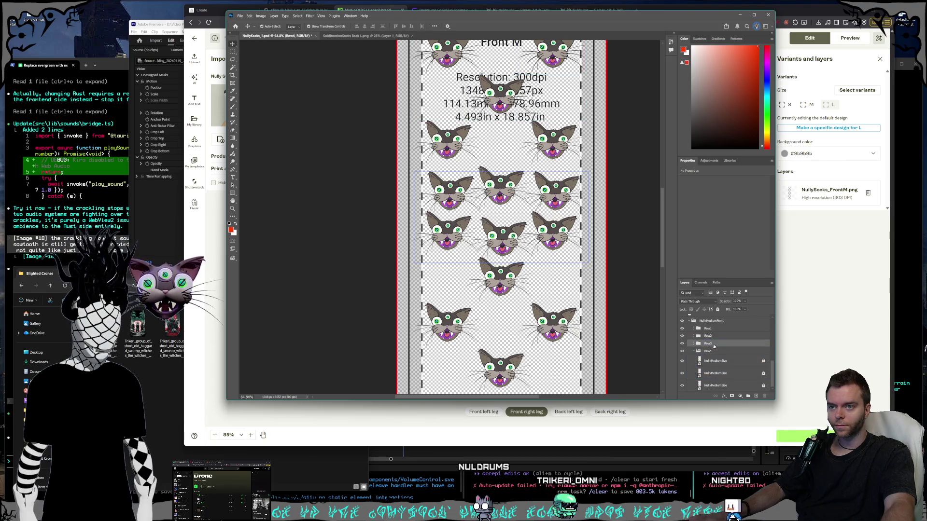
Select all three cat layers inside the Row4 group.
{"action": "left_click", "coordinate": [723, 362]}
{"action": "scroll", "coordinate": [722, 360], "scroll_direction": "down", "scroll_amount": 2}
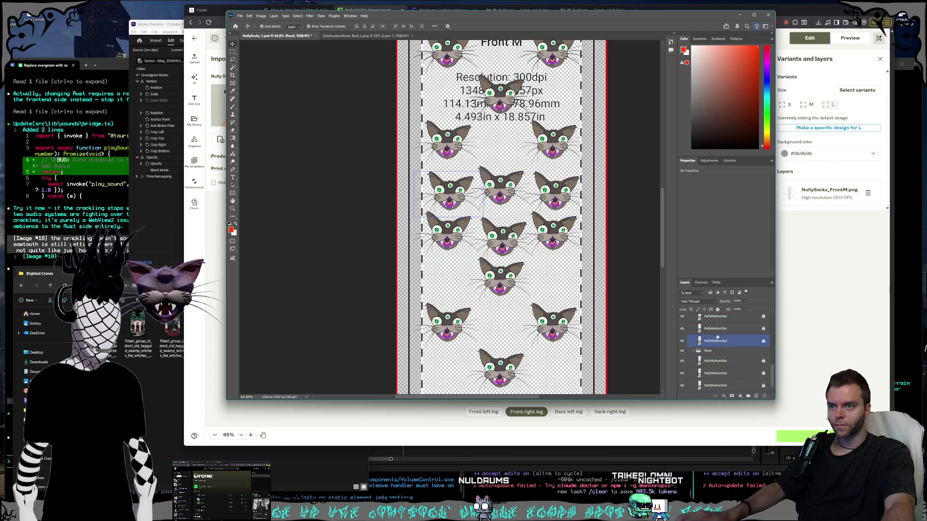
{"action": "left_click", "coordinate": [724, 356]}
{"action": "left_click", "coordinate": [723, 345]}
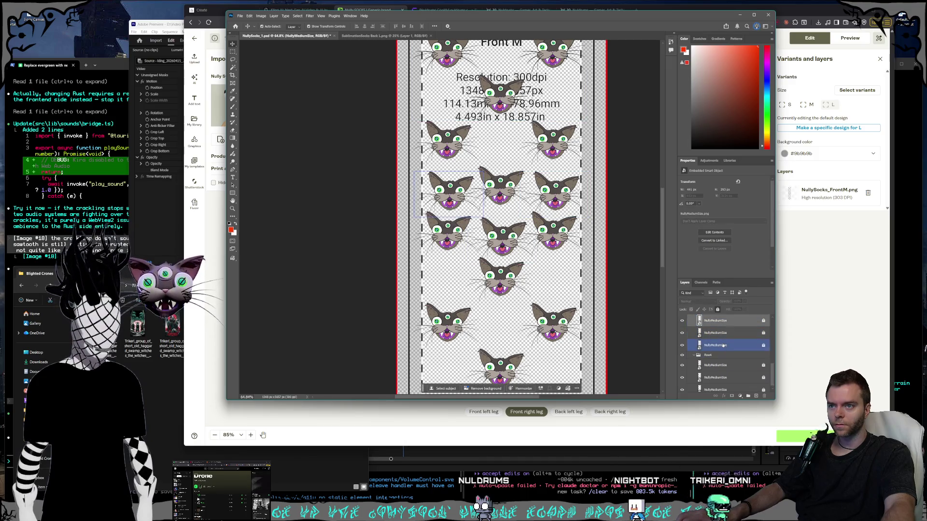
{"action": "left_click", "coordinate": [723, 355]}
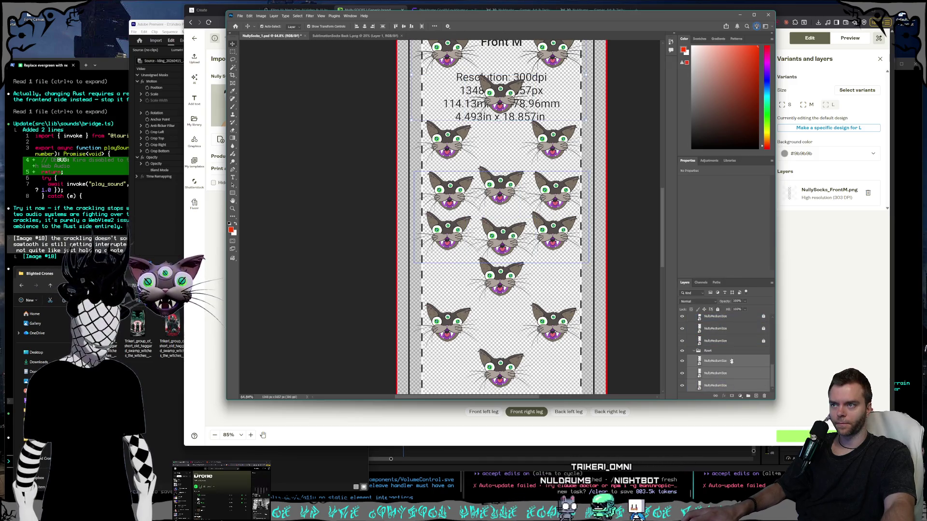
{"action": "left_click", "coordinate": [704, 363]}
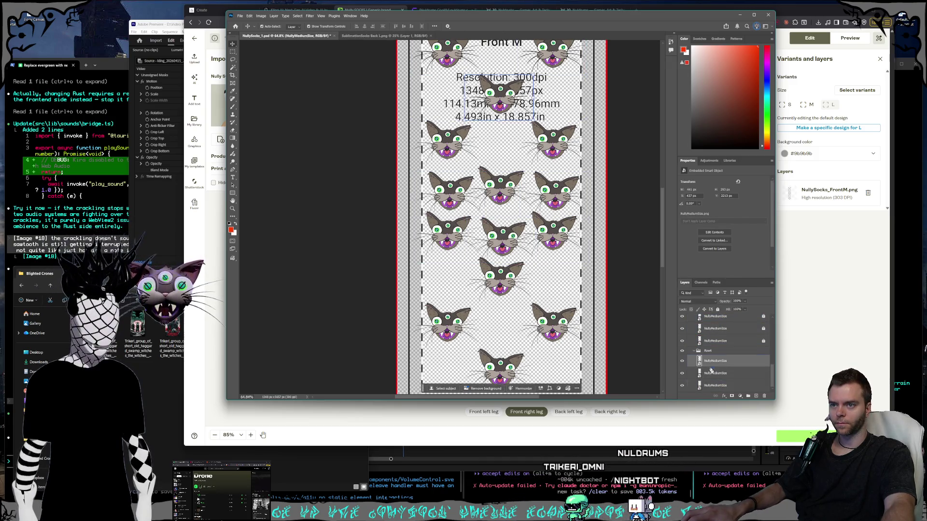
{"action": "left_click", "coordinate": [704, 385], "text": "shift"}
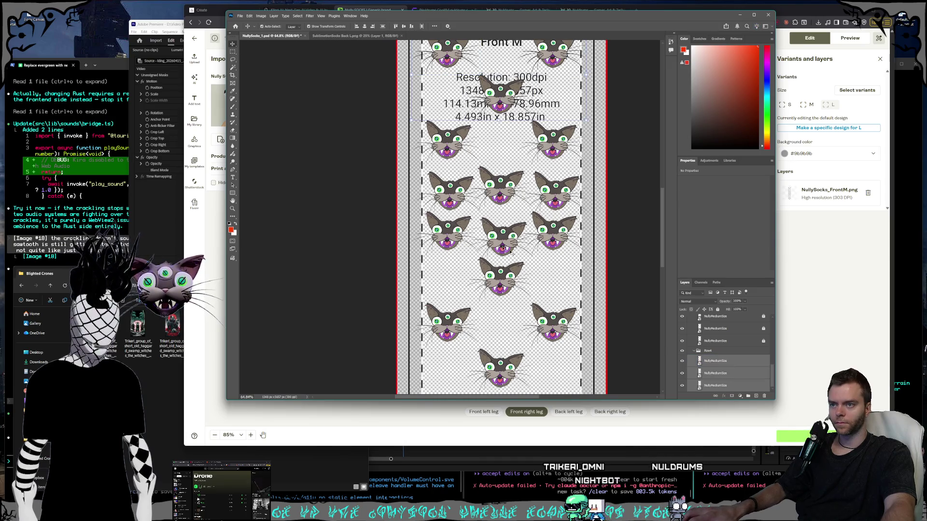
Select the three Row4 NullyMediumSize cat layers together.
{"action": "scroll", "coordinate": [494, 191], "scroll_direction": "down", "scroll_amount": 1}
{"action": "left_click_drag", "start_coordinate": [494, 192], "coordinate": [500, 229]}
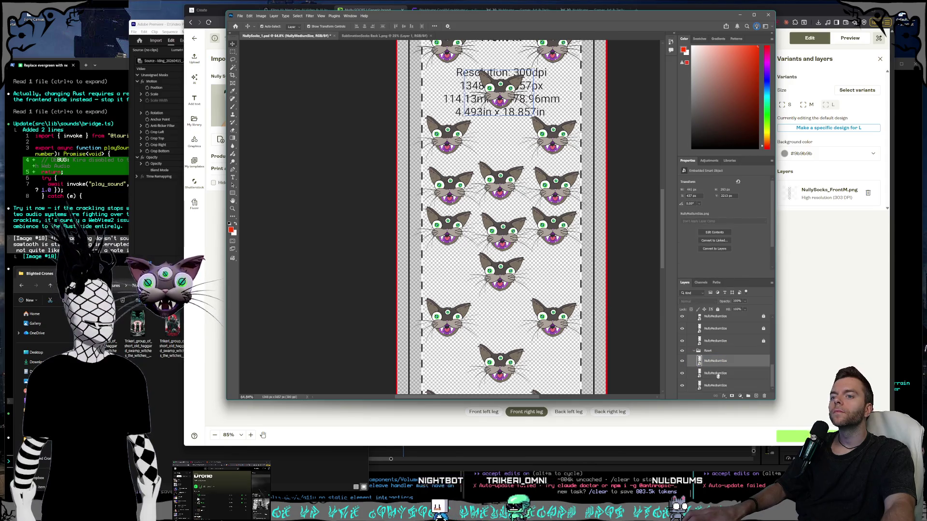
{"action": "left_click", "coordinate": [718, 385]}
{"action": "scroll", "coordinate": [571, 262], "scroll_direction": "up", "scroll_amount": 6}
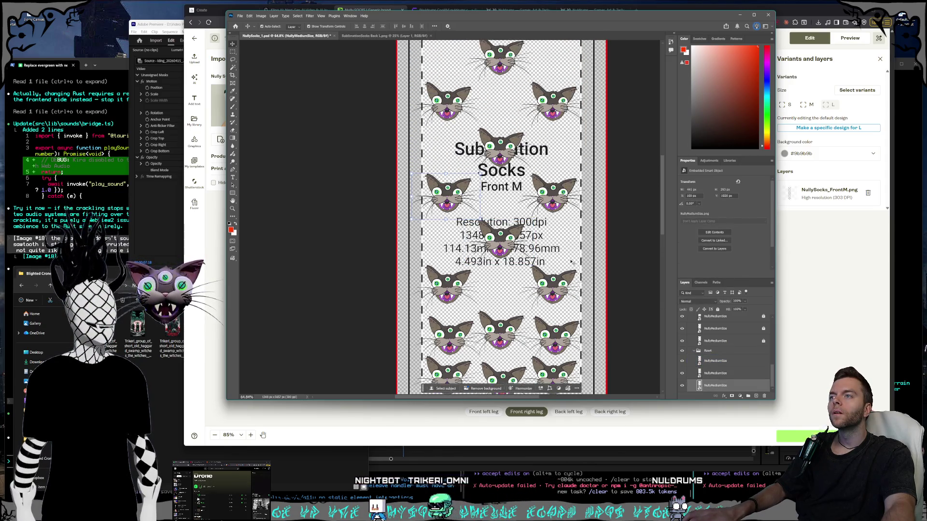
{"action": "scroll", "coordinate": [571, 262], "scroll_direction": "up", "scroll_amount": 1}
{"action": "left_click", "coordinate": [740, 341]}
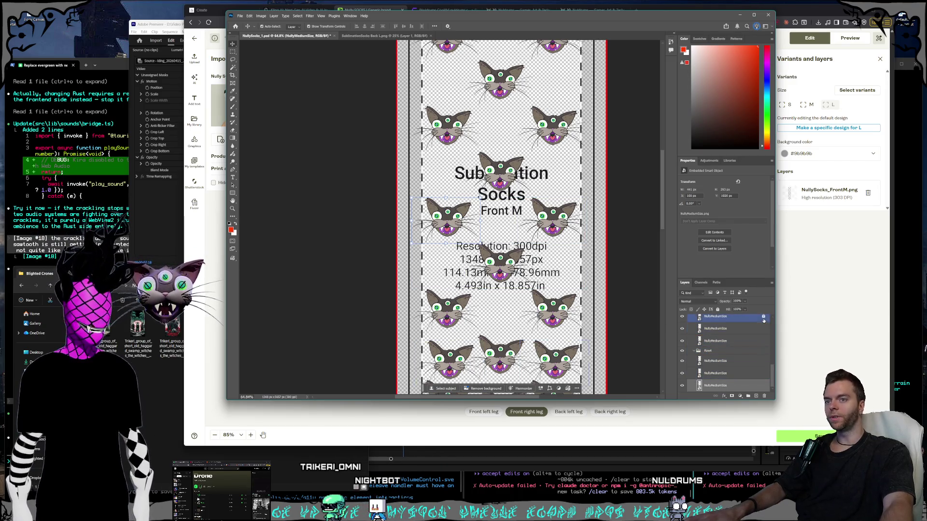
{"action": "left_click", "coordinate": [716, 316]}
{"action": "left_click", "coordinate": [715, 341], "text": "shift"}
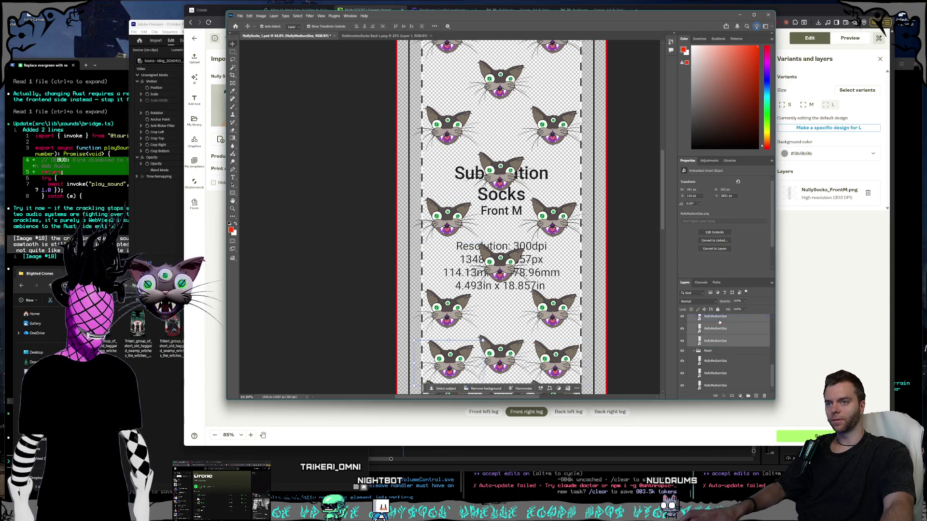
{"action": "scroll", "coordinate": [526, 322], "scroll_direction": "down", "scroll_amount": 3}
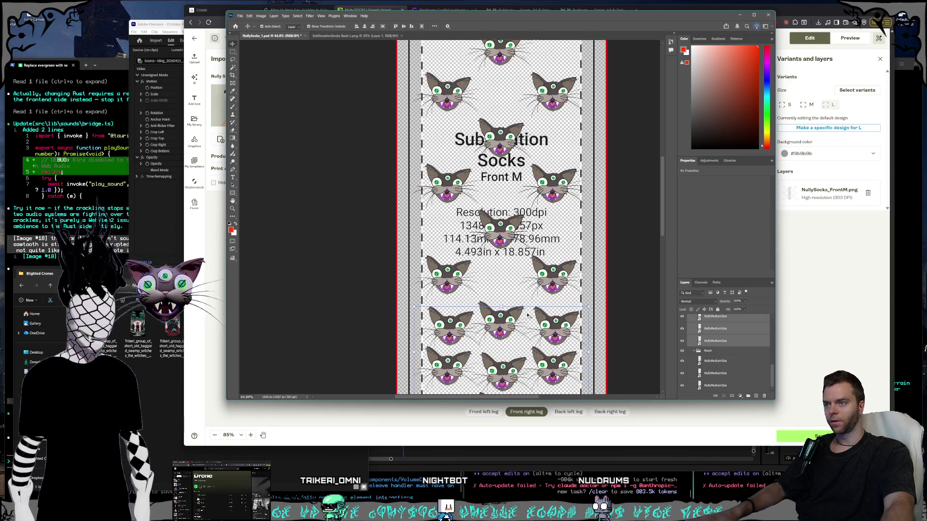
Drag the Row4 cats up the sock, clear of Row3, and collapse the layers.
{"action": "left_click_drag", "start_coordinate": [502, 341], "coordinate": [500, 280]}
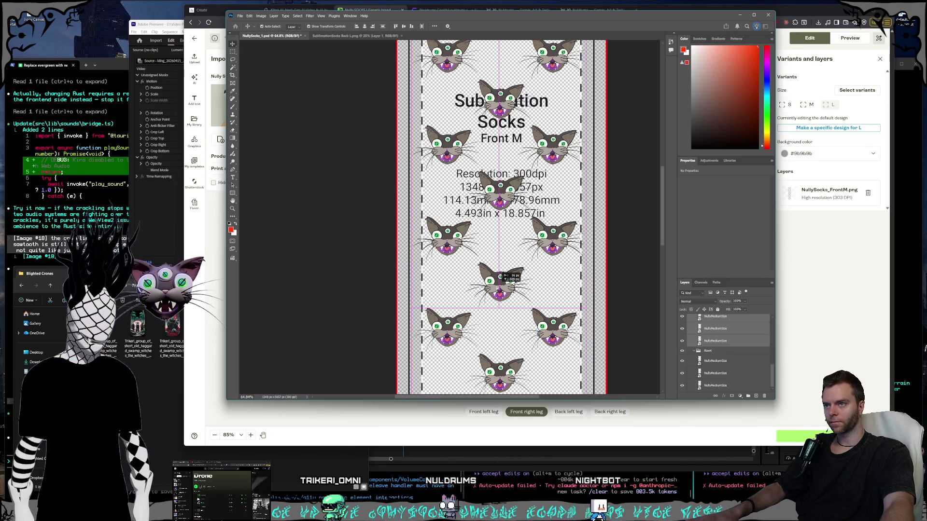
{"action": "left_click", "coordinate": [691, 357]}
{"action": "left_click", "coordinate": [701, 380]}
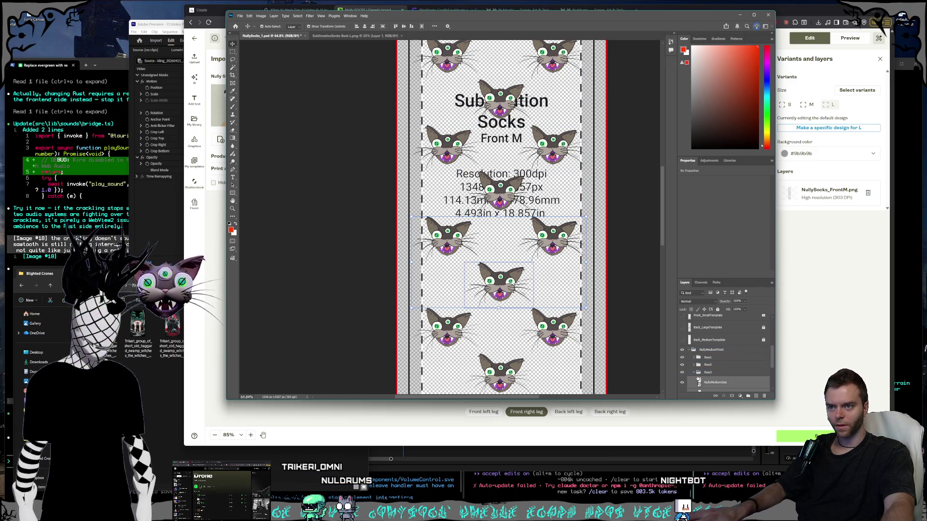
{"action": "scroll", "coordinate": [724, 367], "scroll_direction": "down", "scroll_amount": 2}
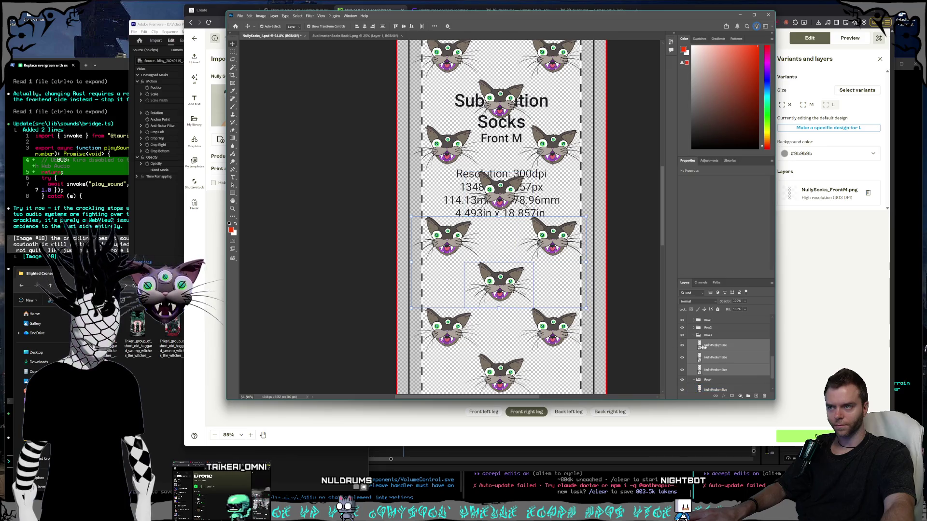
{"action": "scroll", "coordinate": [575, 299], "scroll_direction": "up", "scroll_amount": 5}
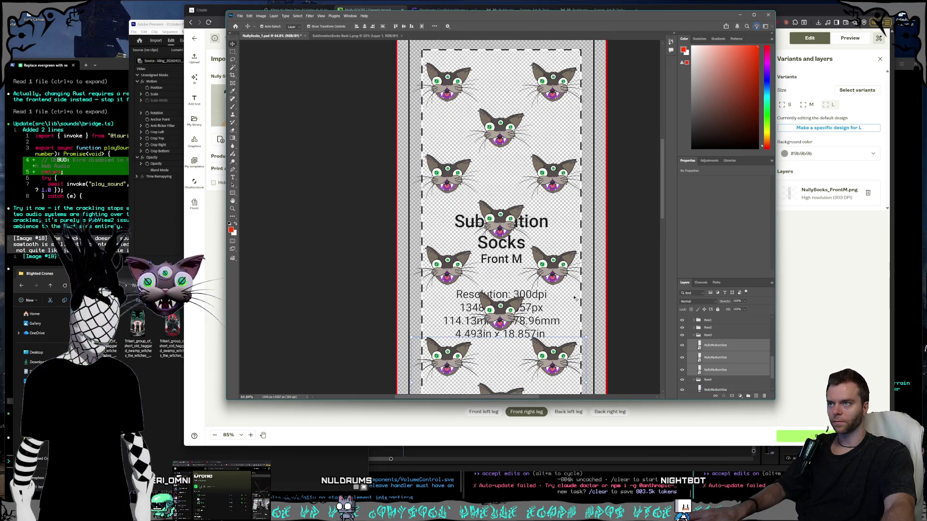
{"action": "scroll", "coordinate": [575, 298], "scroll_direction": "down", "scroll_amount": 3}
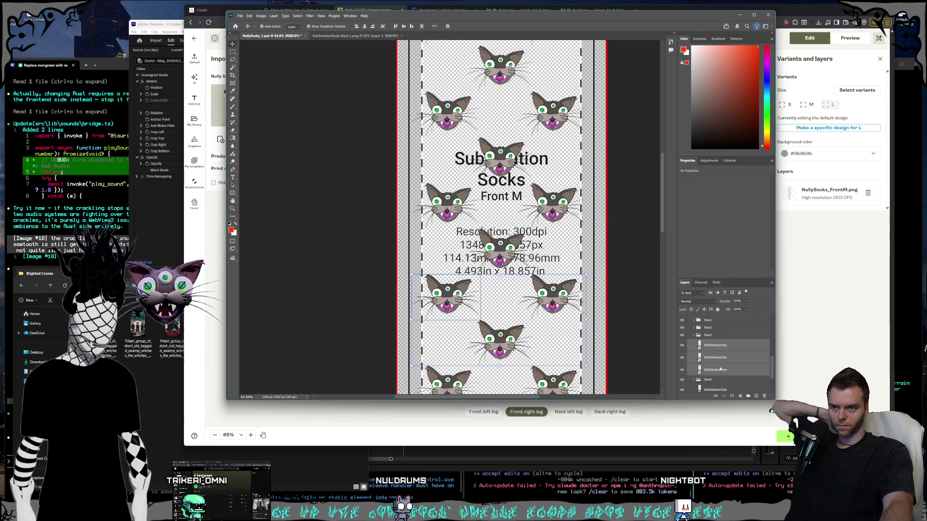
{"action": "scroll", "coordinate": [705, 364], "scroll_direction": "down", "scroll_amount": 1}
Shift the selected cat row further up and collapse the Row3 group.
{"action": "left_click_drag", "start_coordinate": [496, 343], "coordinate": [499, 252]}
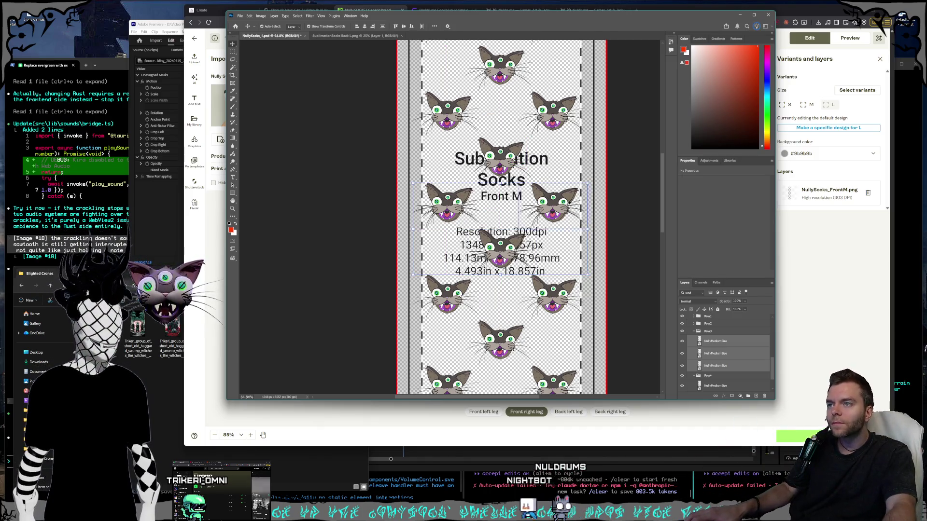
{"action": "left_click_drag", "start_coordinate": [513, 244], "coordinate": [515, 244]}
{"action": "scroll", "coordinate": [732, 377], "scroll_direction": "up", "scroll_amount": 2}
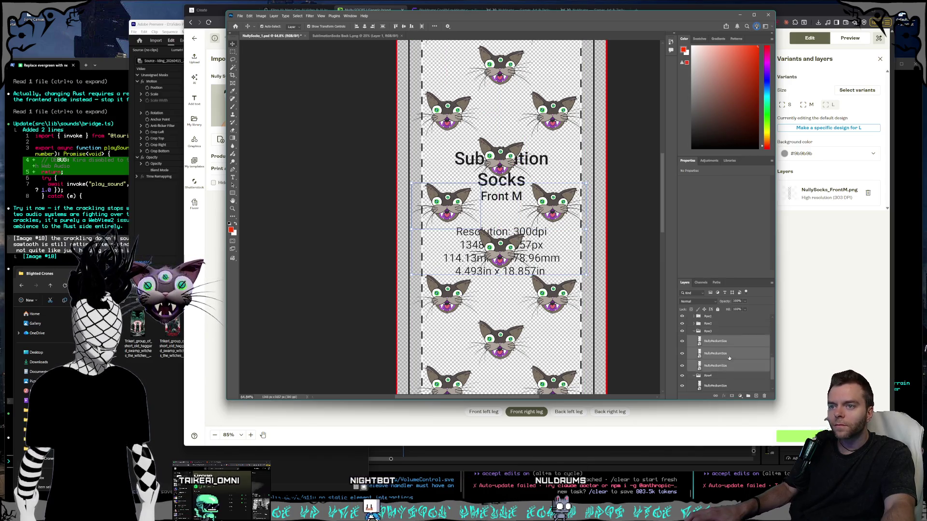
{"action": "left_click", "coordinate": [696, 356]}
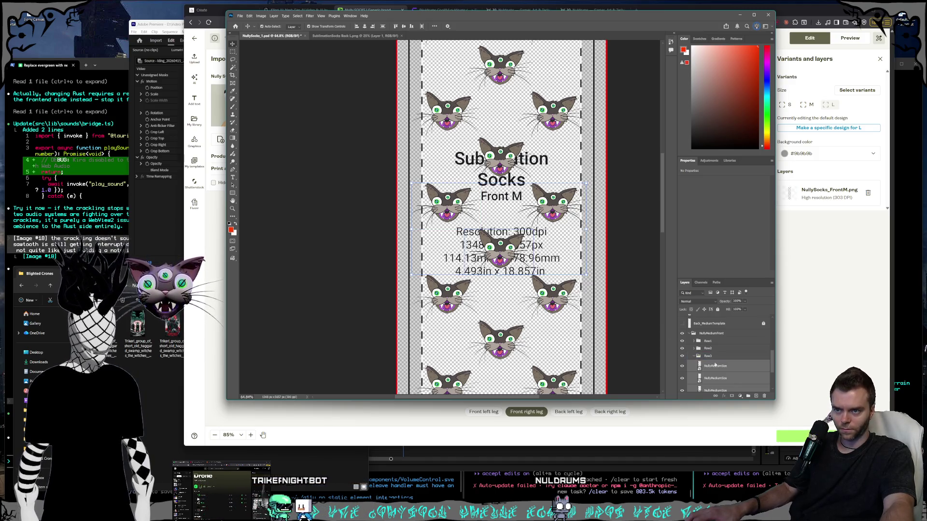
{"action": "left_click", "coordinate": [714, 366]}
{"action": "scroll", "coordinate": [717, 348], "scroll_direction": "down", "scroll_amount": 2}
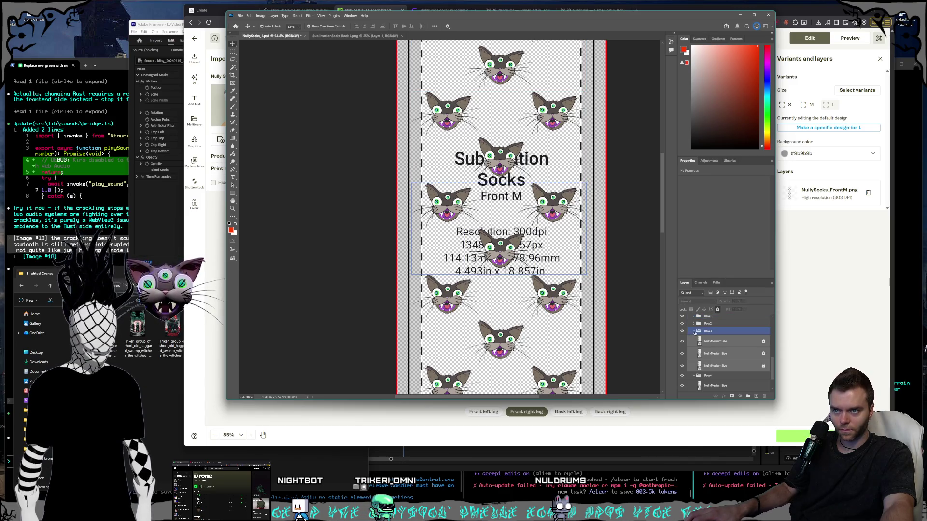
{"action": "left_click", "coordinate": [695, 332]}
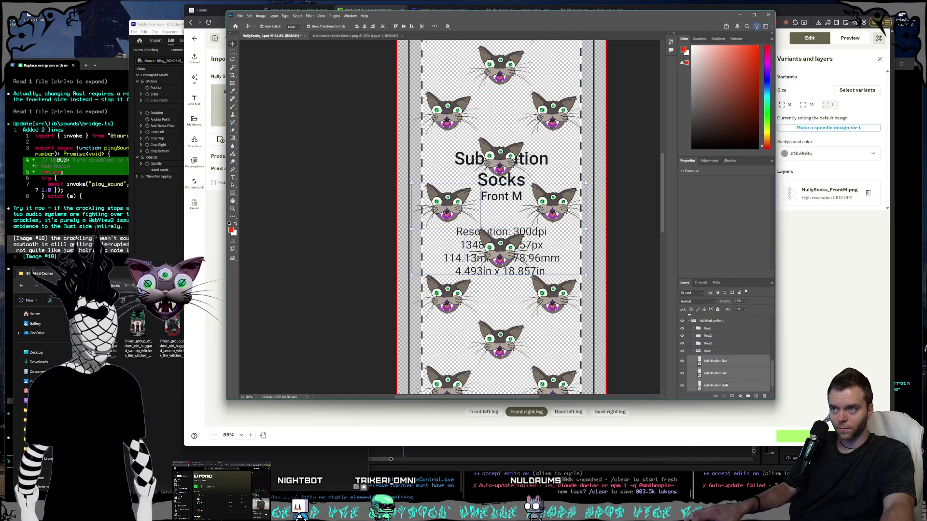
{"action": "scroll", "coordinate": [502, 218], "scroll_direction": "down", "scroll_amount": 1}
{"action": "mouse_move", "coordinate": [503, 289]}
{"action": "left_mouse_down"}
{"action": "mouse_move", "coordinate": [503, 271]}
{"action": "mouse_move", "coordinate": [501, 322]}
{"action": "left_mouse_up"}
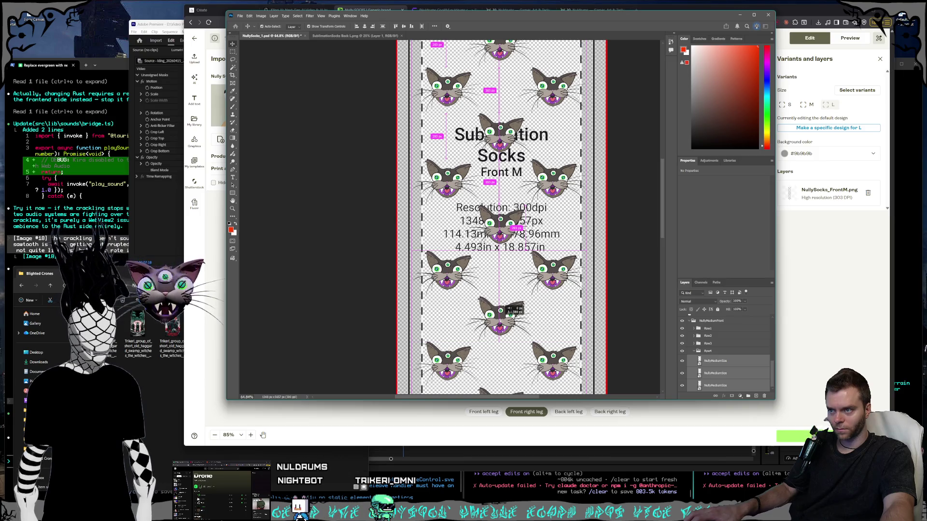
Select Row4's three cat layers and duplicate them nudged slightly upward.
{"action": "scroll", "coordinate": [546, 303], "scroll_direction": "down", "scroll_amount": 1}
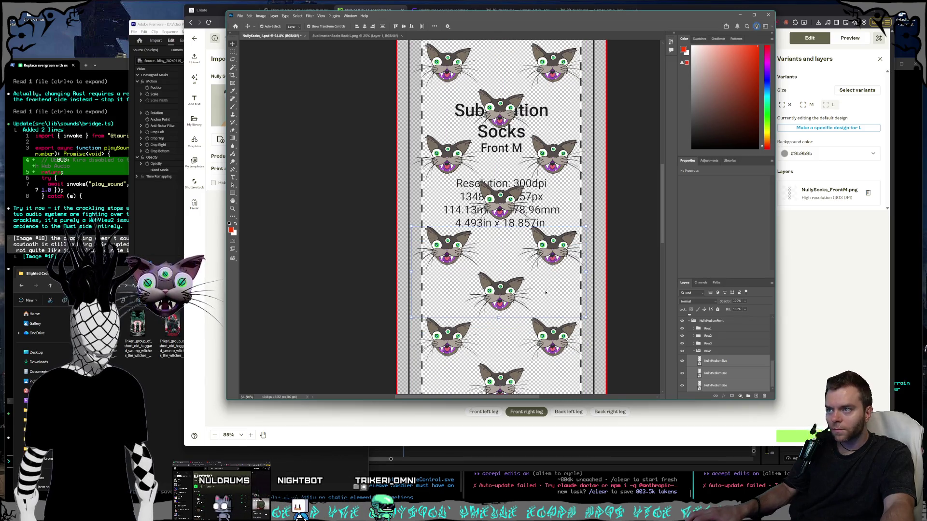
{"action": "scroll", "coordinate": [546, 295], "scroll_direction": "down", "scroll_amount": 10}
{"action": "scroll", "coordinate": [551, 299], "scroll_direction": "up", "scroll_amount": 5}
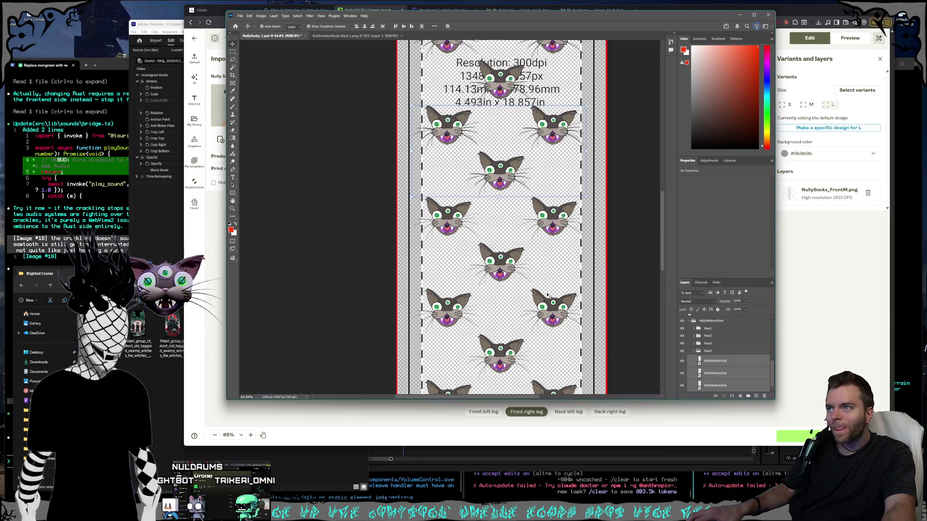
{"action": "left_click", "coordinate": [694, 351]}
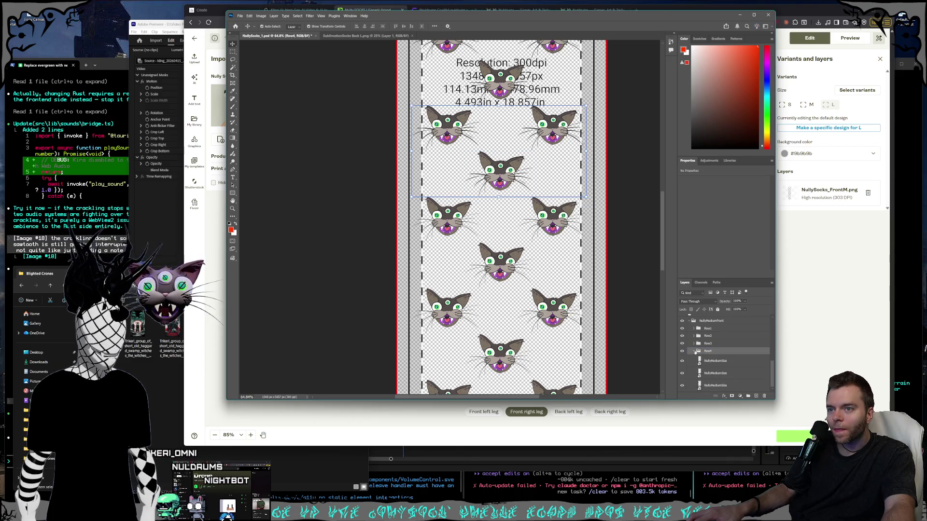
{"action": "left_click", "coordinate": [694, 388]}
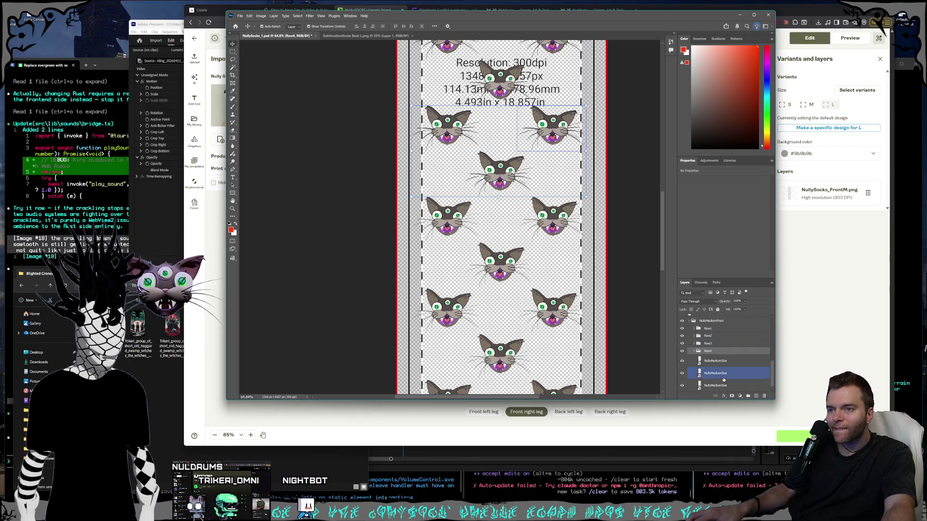
{"action": "left_click", "coordinate": [724, 386]}
{"action": "left_click", "coordinate": [724, 385], "text": "shift"}
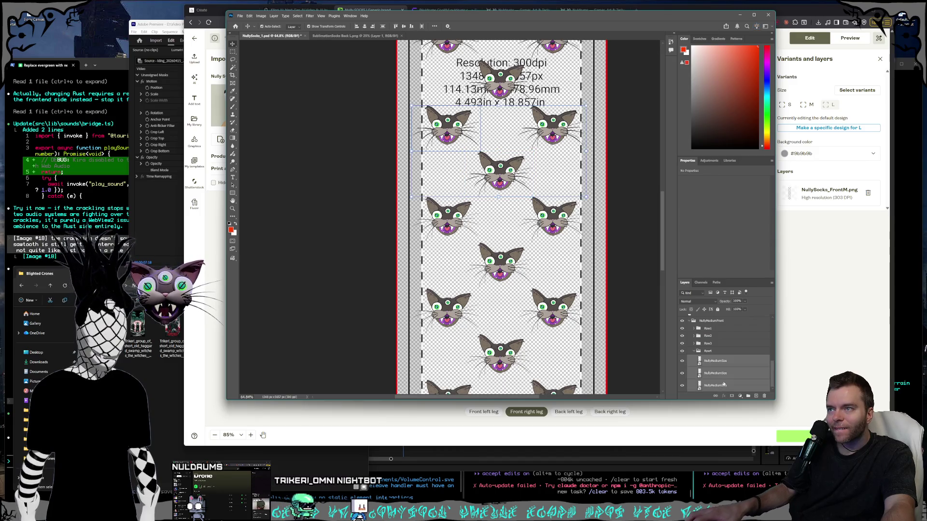
{"action": "key", "text": "shift+Up"}
{"action": "key", "text": "shift+Up"}
{"action": "key", "text": "shift+Up"}
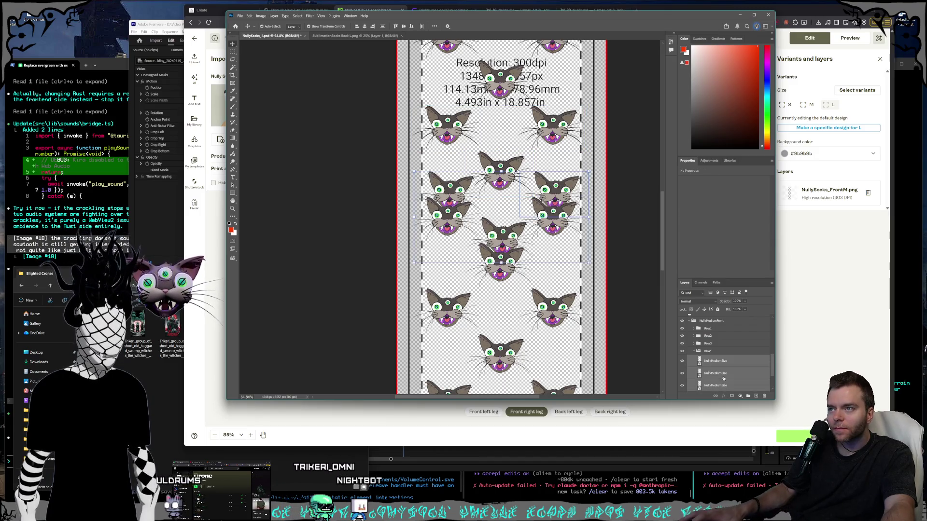
Move the copied cats into the pattern gaps and pull their layers out of Row4.
{"action": "left_click_drag", "start_coordinate": [504, 224], "coordinate": [507, 248]}
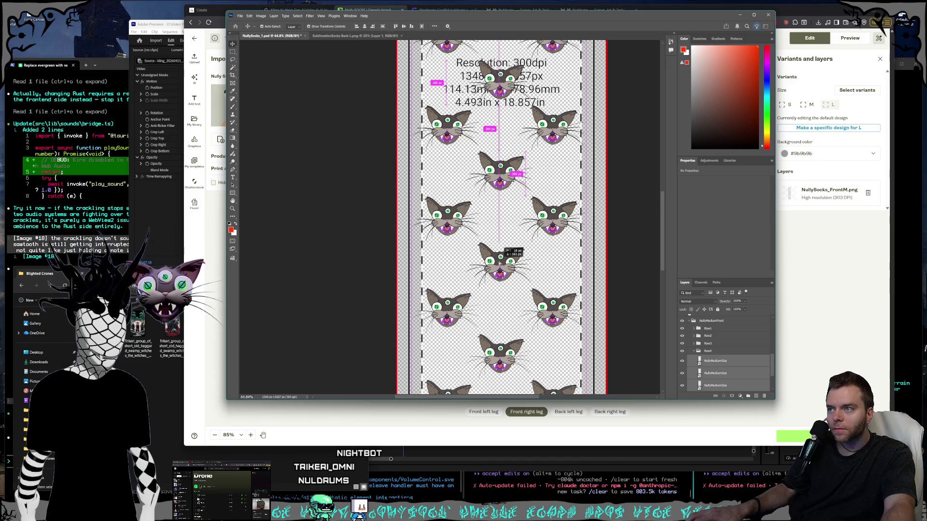
{"action": "scroll", "coordinate": [748, 362], "scroll_direction": "down", "scroll_amount": 1}
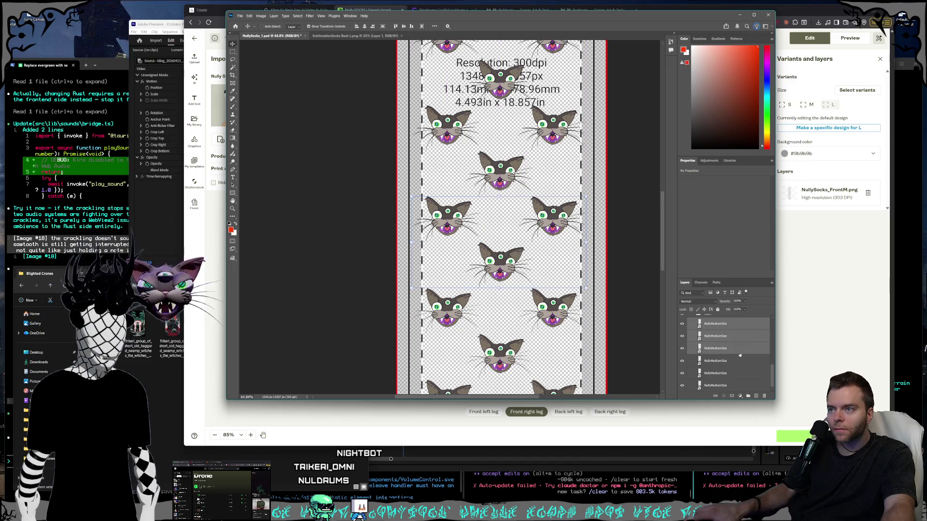
{"action": "left_click", "coordinate": [723, 362], "text": "shift"}
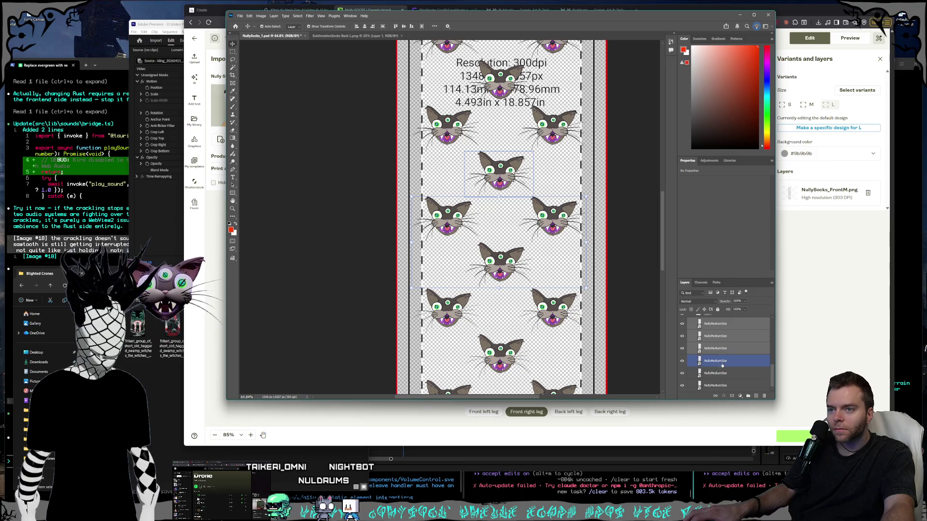
{"action": "left_click", "coordinate": [722, 366]}
{"action": "left_click", "coordinate": [724, 373]}
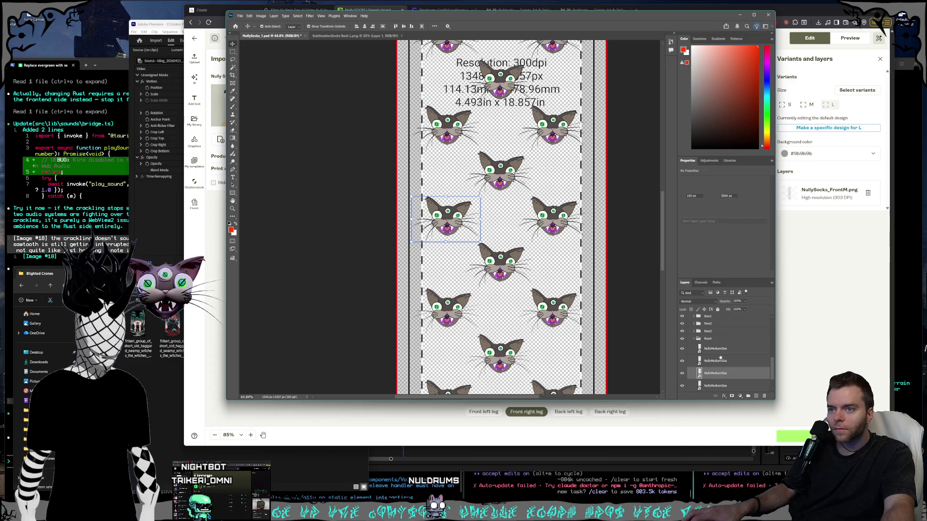
{"action": "left_click", "coordinate": [719, 361]}
{"action": "scroll", "coordinate": [717, 361], "scroll_direction": "up", "scroll_amount": 1}
{"action": "mouse_move", "coordinate": [718, 361]}
{"action": "left_mouse_down"}
{"action": "mouse_move", "coordinate": [718, 329]}
{"action": "mouse_move", "coordinate": [725, 373]}
{"action": "mouse_move", "coordinate": [706, 331]}
{"action": "left_mouse_up"}
Group the three copied cat layers as Row5 and place it below Row4.
{"action": "left_click", "coordinate": [747, 396]}
{"action": "type", "text": "Row5"}
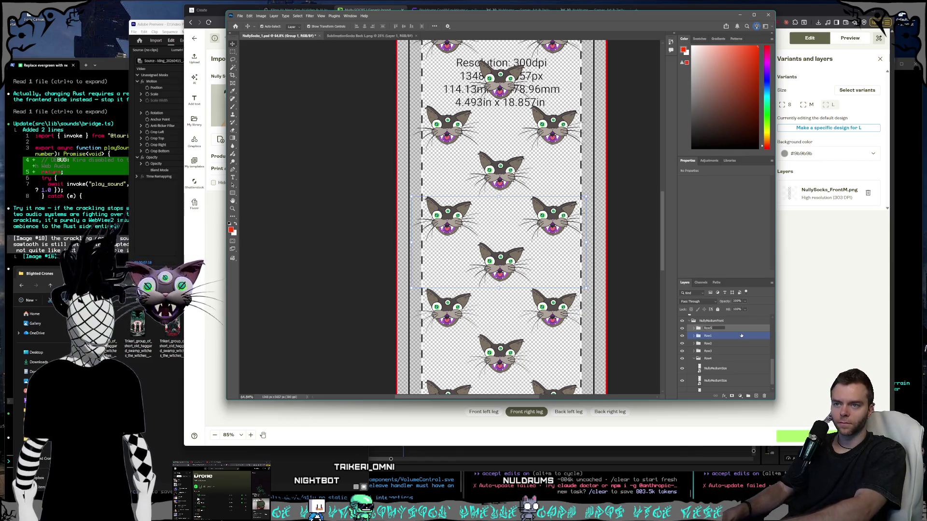
{"action": "key", "text": "Return"}
{"action": "scroll", "coordinate": [694, 356], "scroll_direction": "up", "scroll_amount": 2}
{"action": "left_click", "coordinate": [708, 358]}
{"action": "left_click_drag", "start_coordinate": [708, 358], "coordinate": [710, 387]}
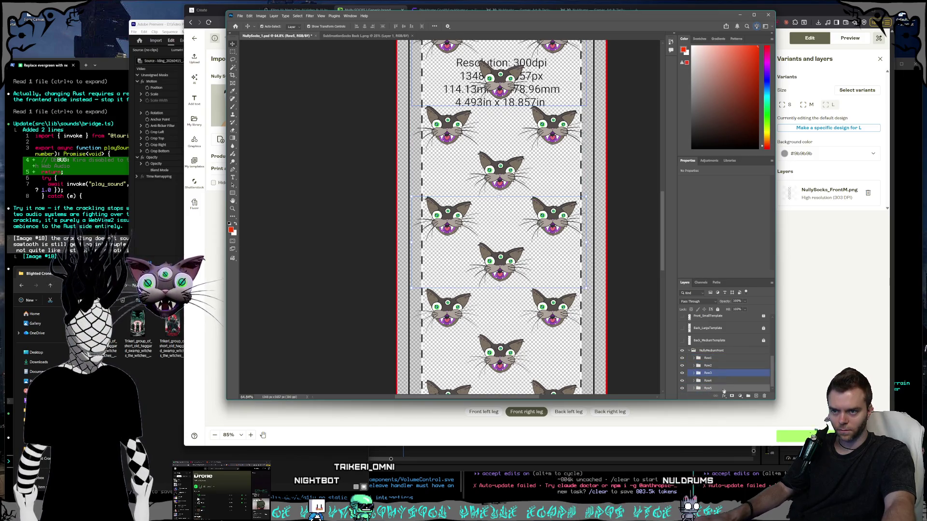
{"action": "left_click", "coordinate": [711, 381]}
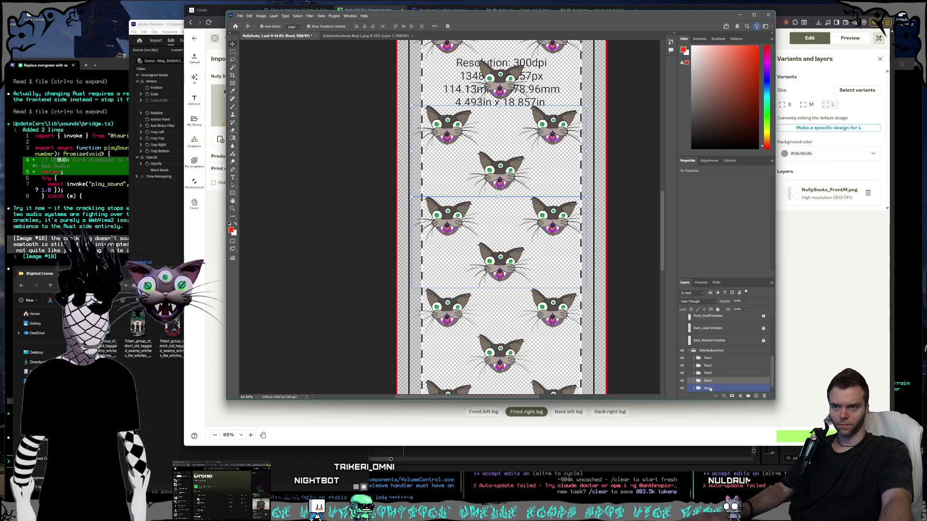
{"action": "left_click", "coordinate": [710, 388]}
{"action": "scroll", "coordinate": [582, 281], "scroll_direction": "up", "scroll_amount": 1}
{"action": "scroll", "coordinate": [581, 281], "scroll_direction": "up", "scroll_amount": 3}
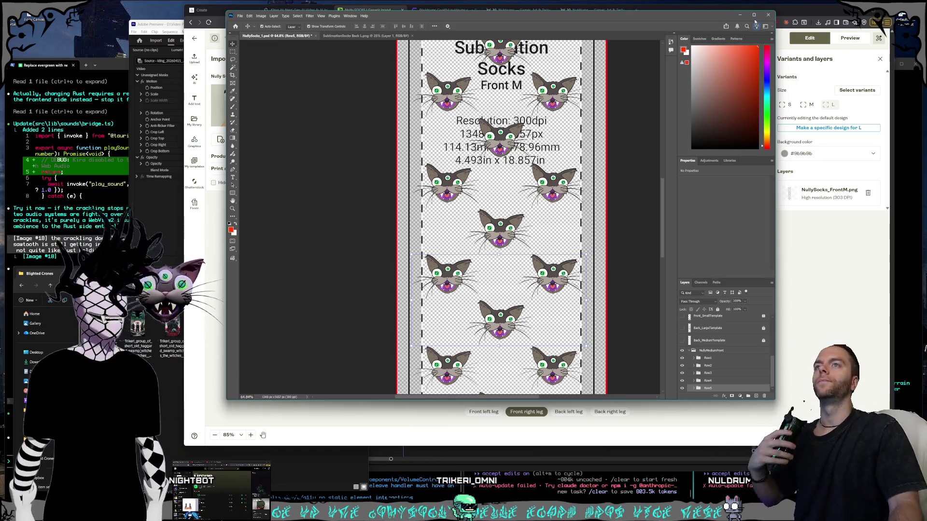
Maximize the Photoshop window and zoom out to show the whole sock strip.
{"action": "double_click", "coordinate": [671, 15]}
{"action": "key", "text": "ctrl+minus"}
{"action": "key", "text": "ctrl+minus"}
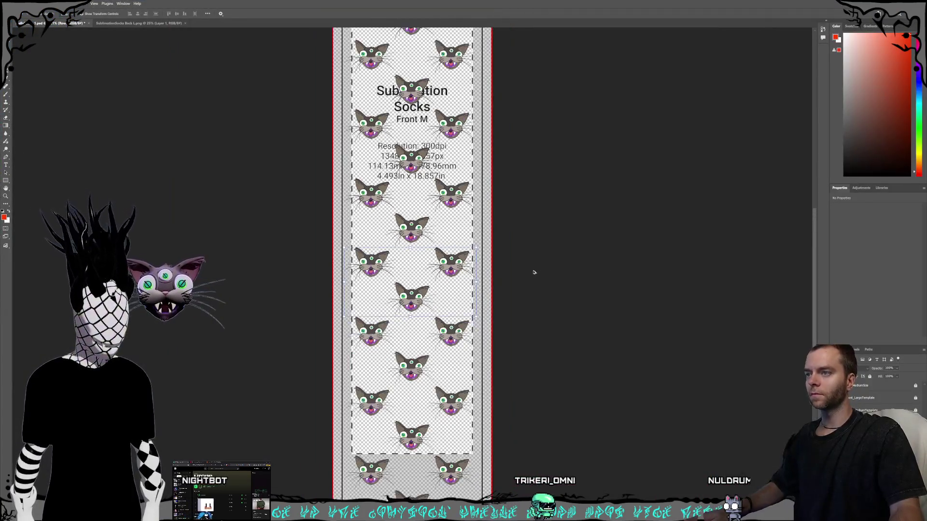
{"action": "scroll", "coordinate": [547, 350], "scroll_direction": "up", "scroll_amount": 1}
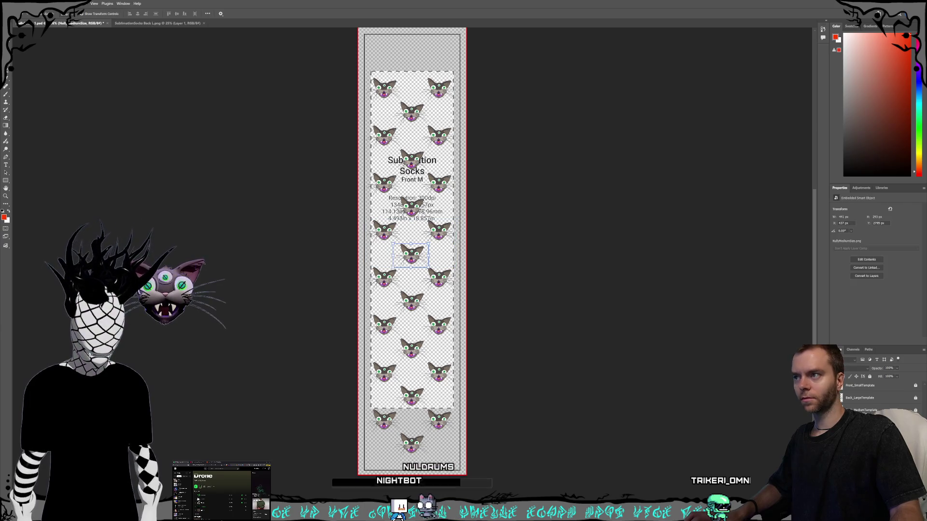
Select the lowest cat row together with the row above it.
{"action": "left_click", "coordinate": [738, 436]}
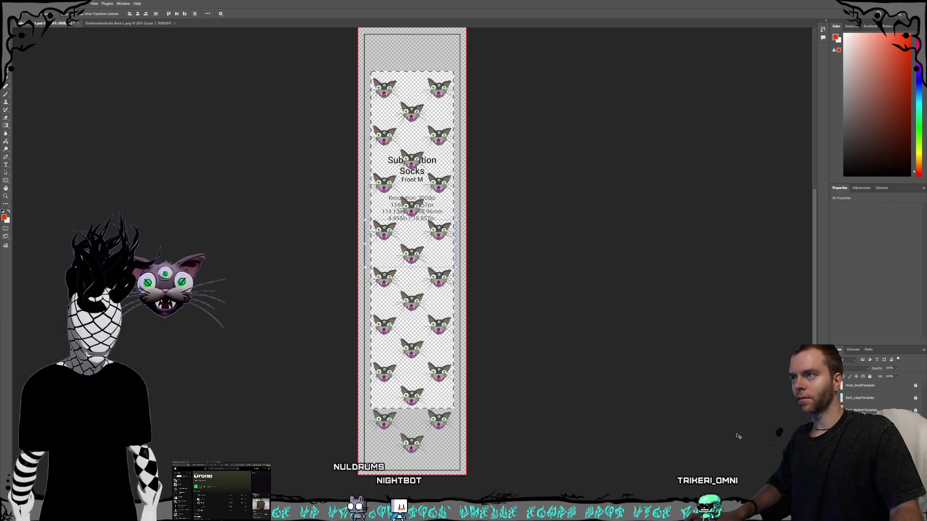
{"action": "scroll", "coordinate": [415, 223], "scroll_direction": "up", "scroll_amount": 4}
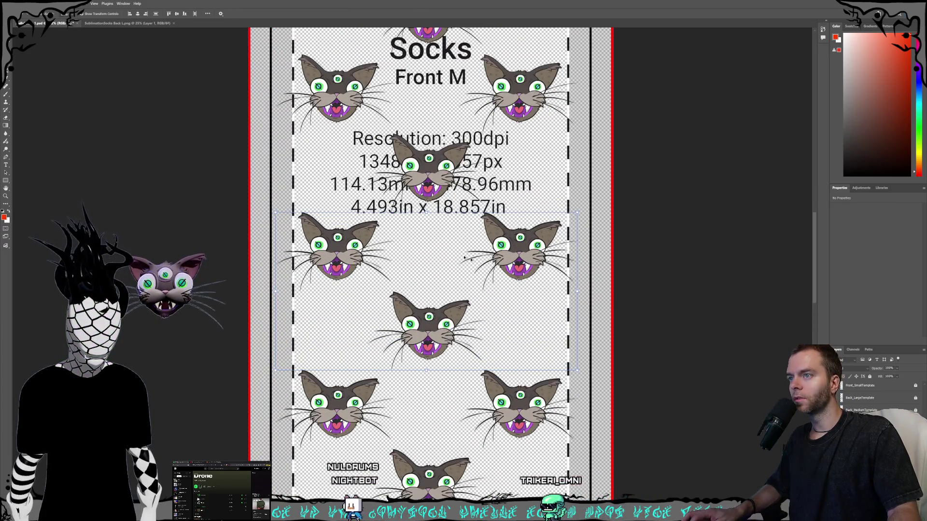
{"action": "scroll", "coordinate": [575, 290], "scroll_direction": "down", "scroll_amount": 1}
{"action": "scroll", "coordinate": [646, 321], "scroll_direction": "down", "scroll_amount": 4}
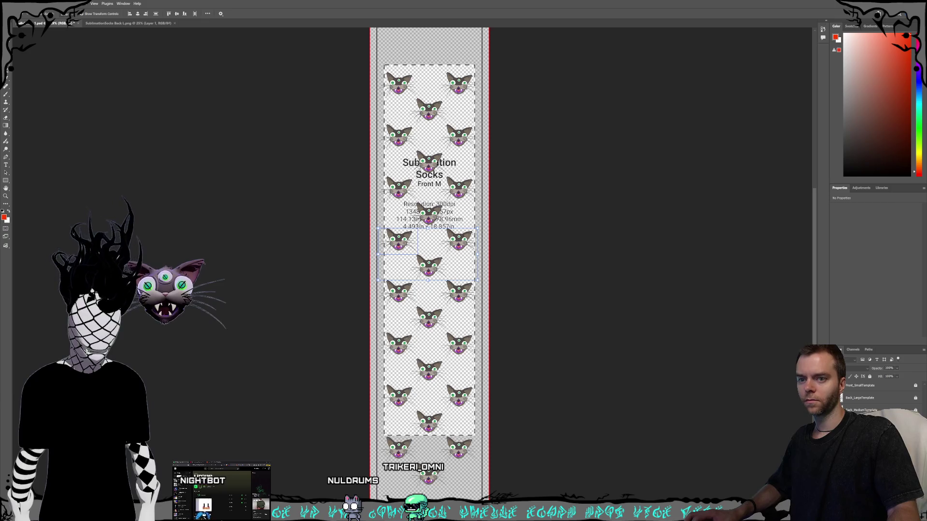
{"action": "key", "text": "alt+bracketleft"}
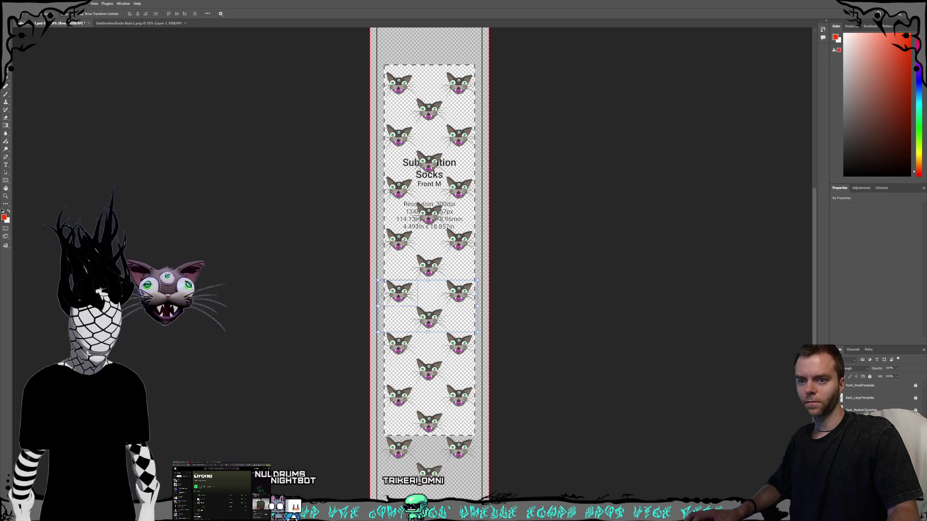
{"action": "key", "text": "alt+shift+bracketleft"}
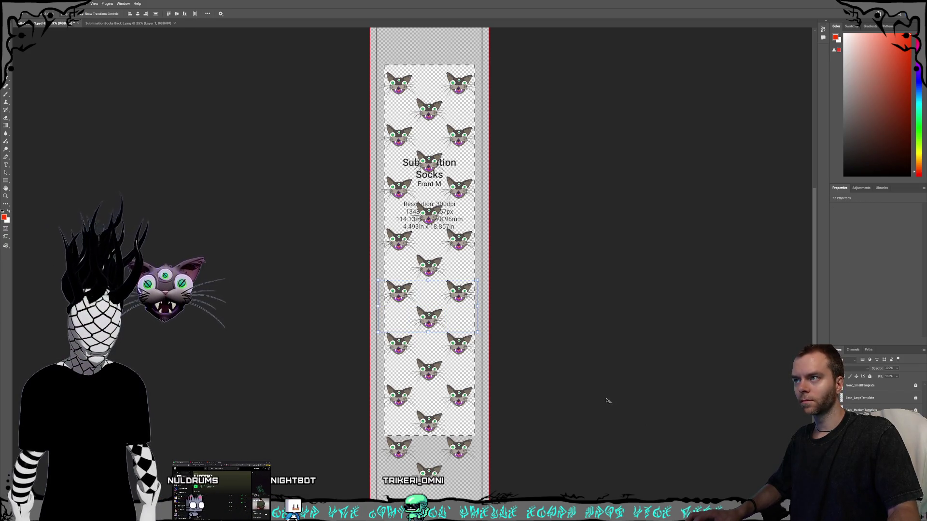
{"action": "scroll", "coordinate": [608, 401], "scroll_direction": "down", "scroll_amount": 2}
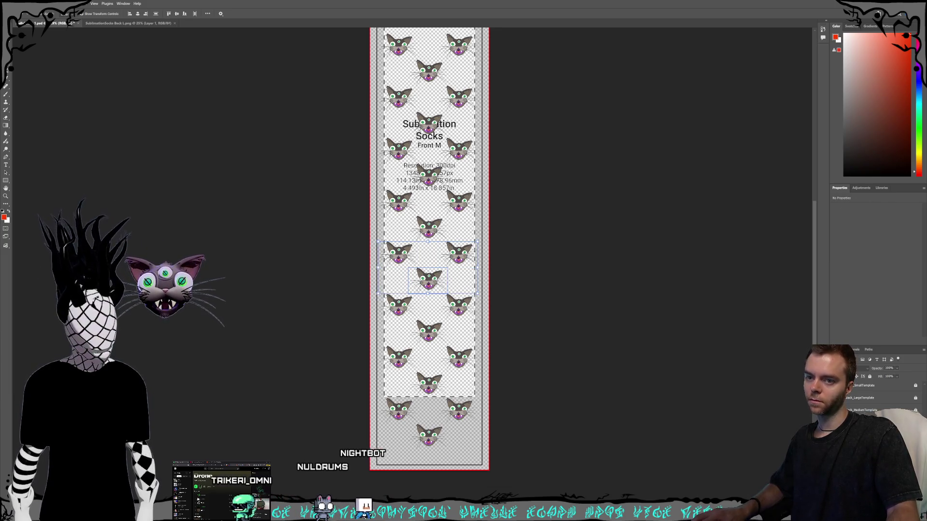
Alt-drag to duplicate the selected cat rows and position the copy in the pattern.
{"action": "left_click_drag", "start_coordinate": [428, 297], "coordinate": [429, 280]}
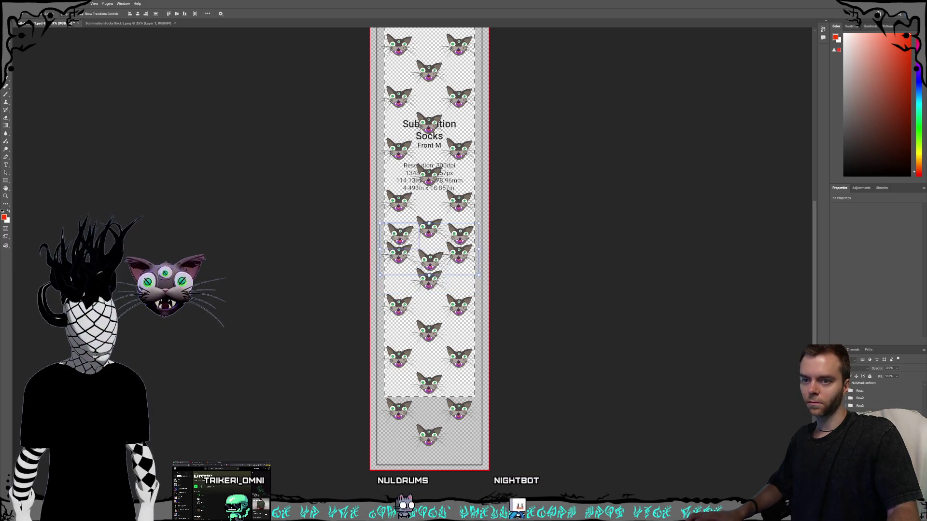
{"action": "scroll", "coordinate": [394, 276], "scroll_direction": "up", "scroll_amount": 1}
{"action": "scroll", "coordinate": [394, 276], "scroll_direction": "up", "scroll_amount": 1}
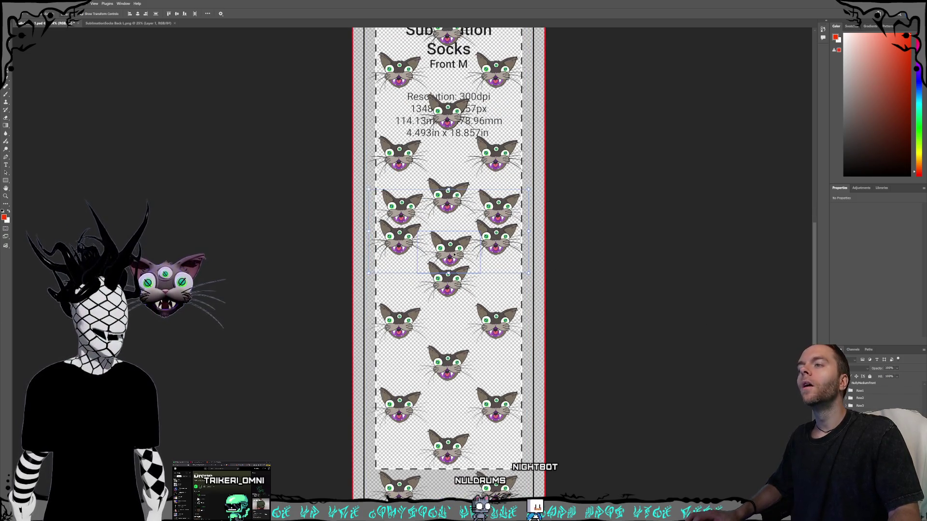
{"action": "mouse_move", "coordinate": [449, 252]}
{"action": "left_mouse_down"}
{"action": "mouse_move", "coordinate": [452, 274]}
{"action": "mouse_move", "coordinate": [461, 273]}
{"action": "left_mouse_up"}
{"action": "key", "text": "ctrl+minus"}
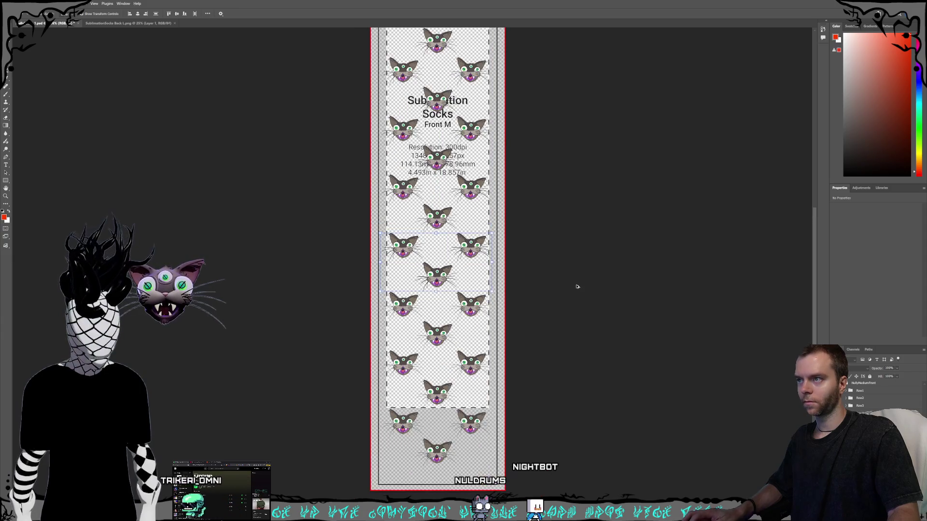
{"action": "key", "text": "ctrl+plus"}
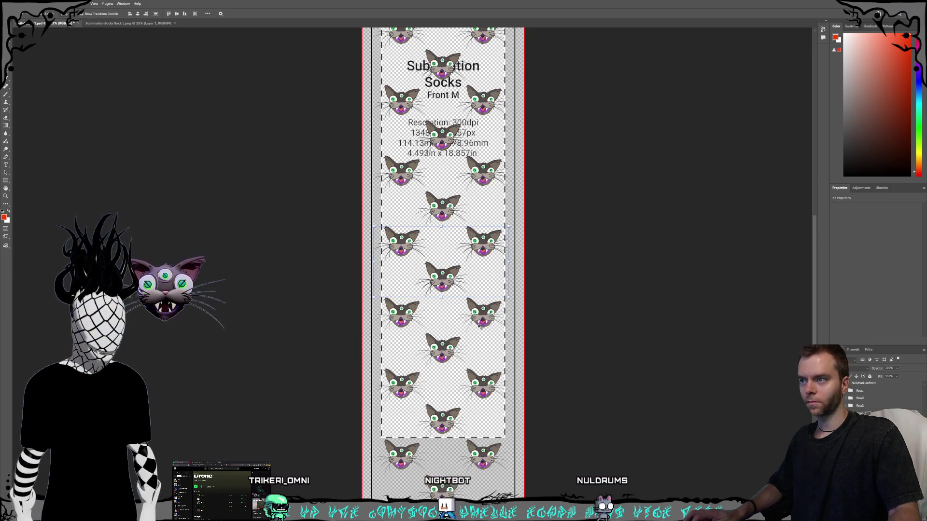
Undo a wrong move, then drag the centre cat down into place.
{"action": "left_click_drag", "start_coordinate": [451, 274], "coordinate": [451, 293]}
{"action": "key", "text": "ctrl+z"}
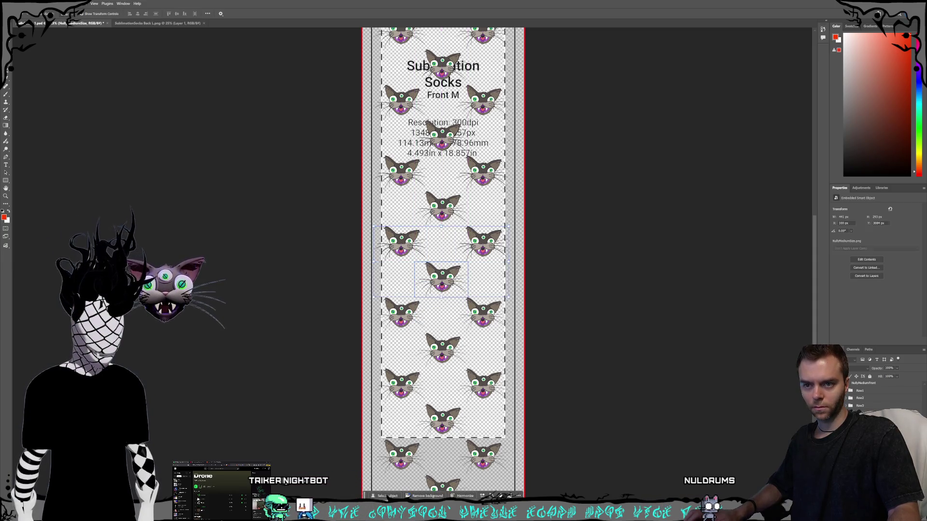
{"action": "left_click", "coordinate": [875, 391]}
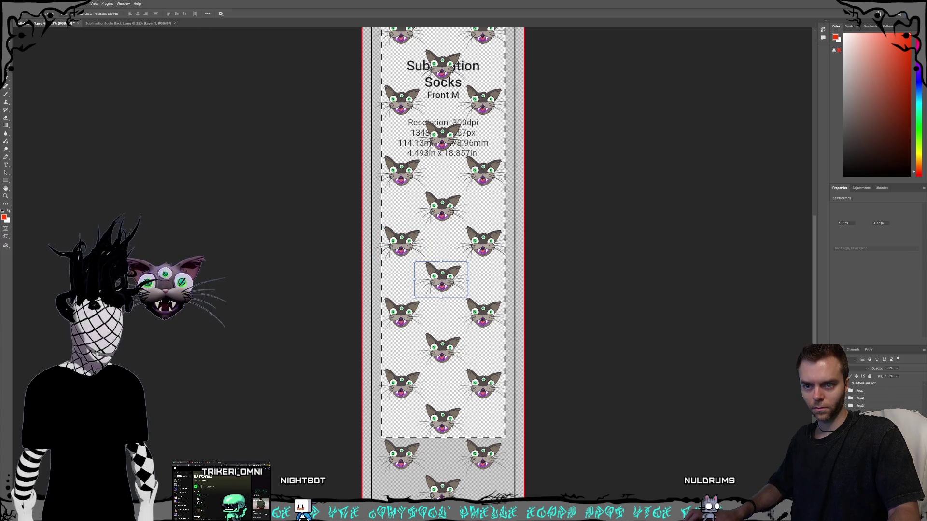
{"action": "left_click_drag", "start_coordinate": [442, 270], "coordinate": [442, 341]}
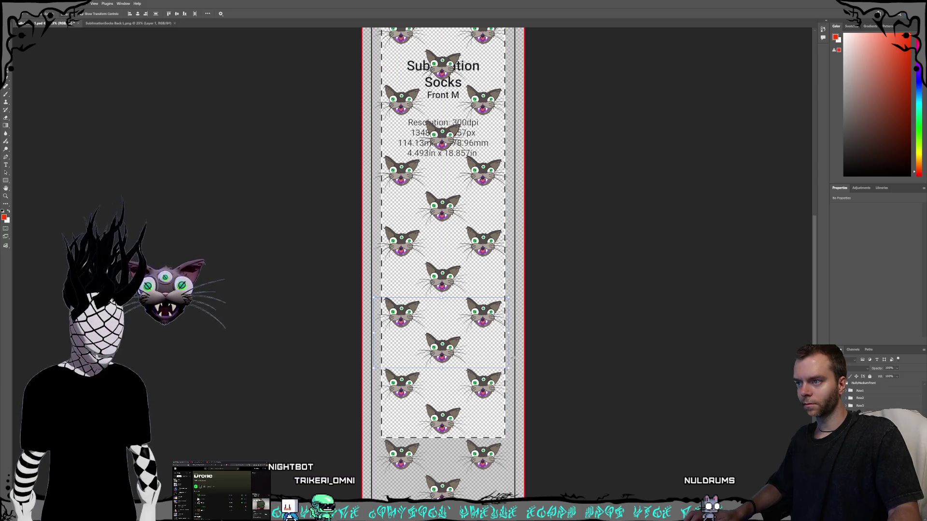
{"action": "scroll", "coordinate": [518, 360], "scroll_direction": "down", "scroll_amount": 3}
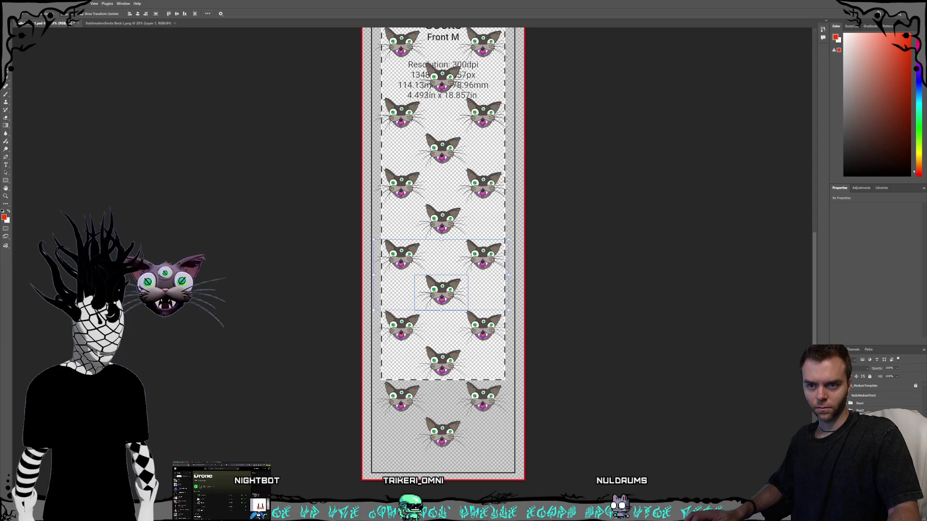
{"action": "scroll", "coordinate": [864, 405], "scroll_direction": "up", "scroll_amount": 1}
{"action": "left_click", "coordinate": [848, 395]}
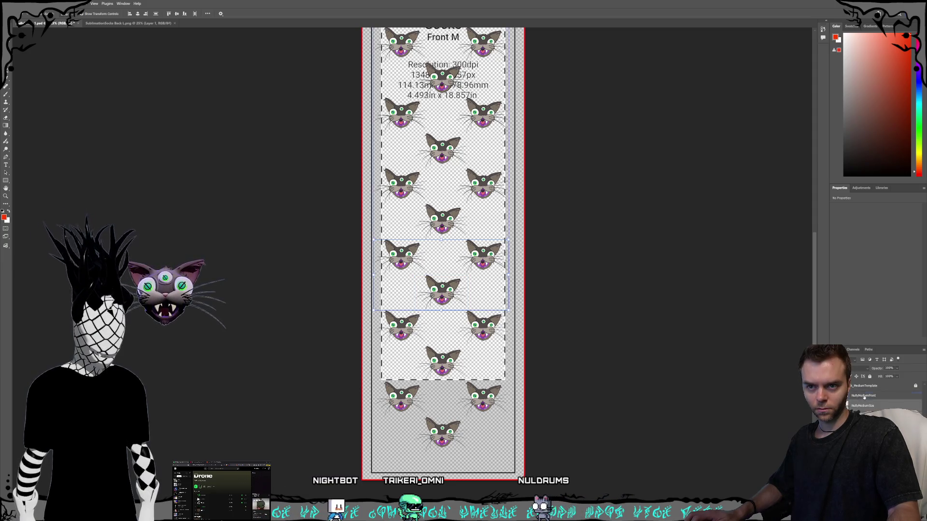
{"action": "left_click", "coordinate": [442, 203]}
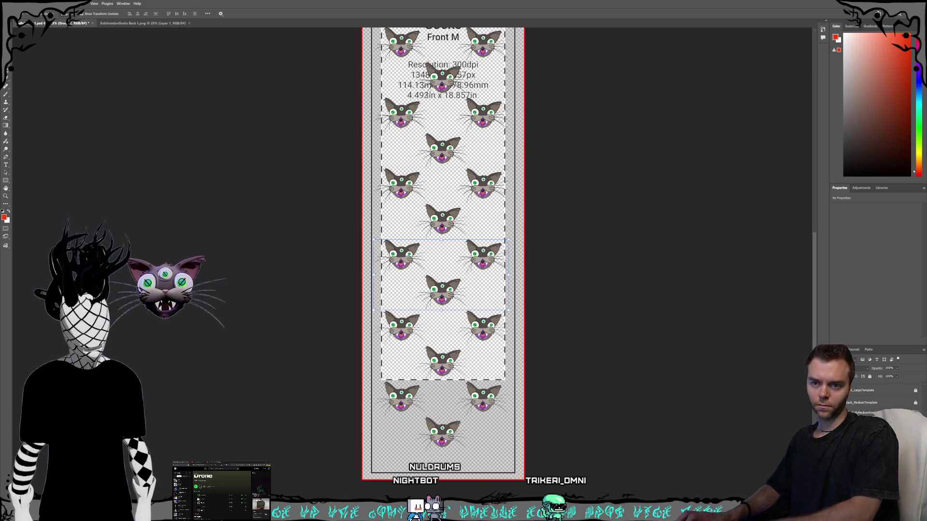
{"action": "left_click", "coordinate": [442, 275]}
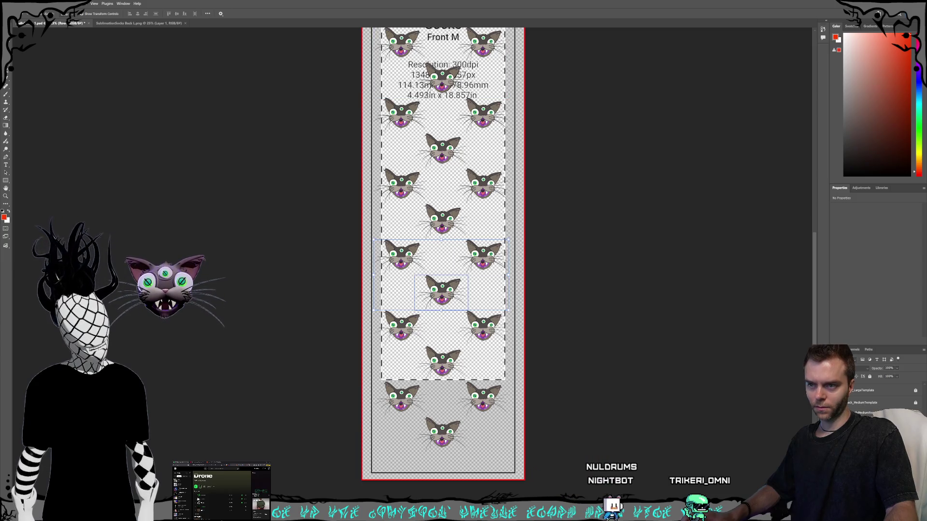
{"action": "left_click", "coordinate": [481, 257]}
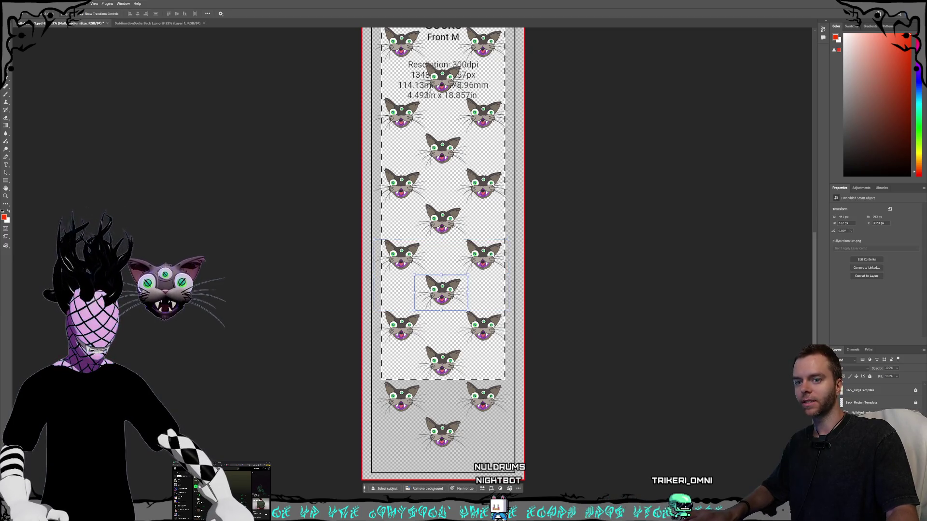
{"action": "left_click_drag", "start_coordinate": [482, 255], "coordinate": [484, 235]}
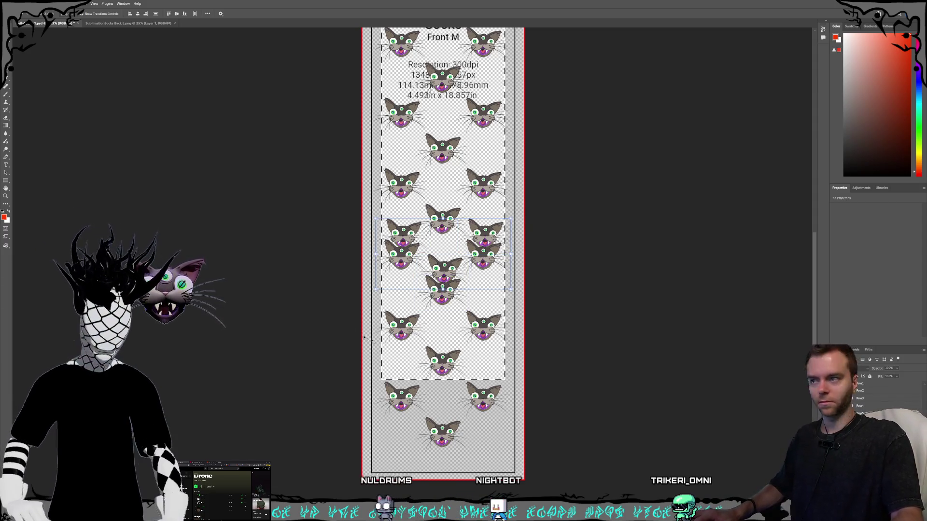
Move the stray cat row back and group its NullyMediumFront and NullyMediumSize layers as Row.
{"action": "left_click_drag", "start_coordinate": [443, 265], "coordinate": [445, 283]}
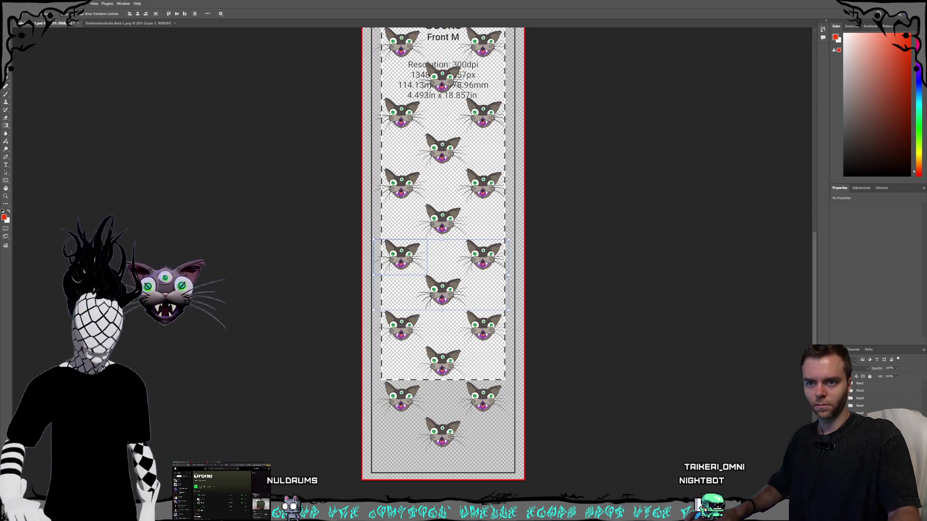
{"action": "left_click", "coordinate": [401, 255]}
{"action": "left_click", "coordinate": [866, 394]}
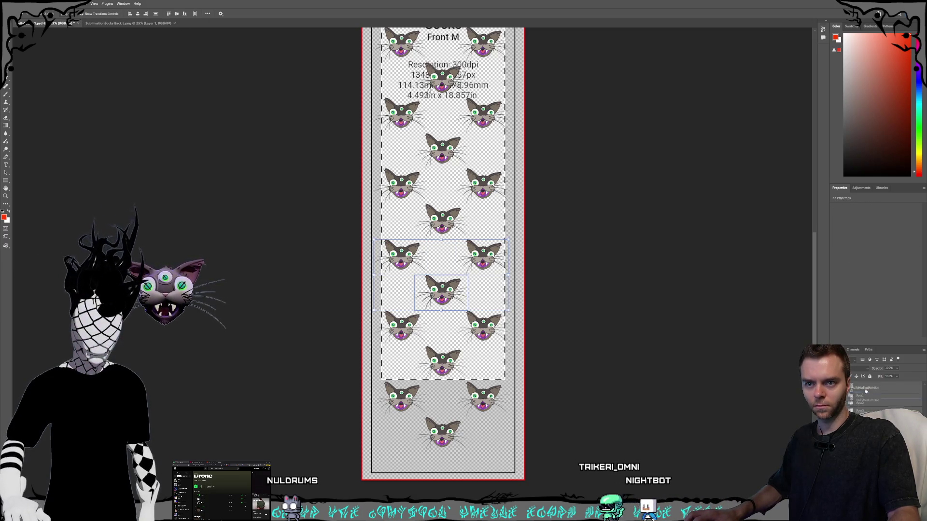
{"action": "left_click", "coordinate": [865, 387]}
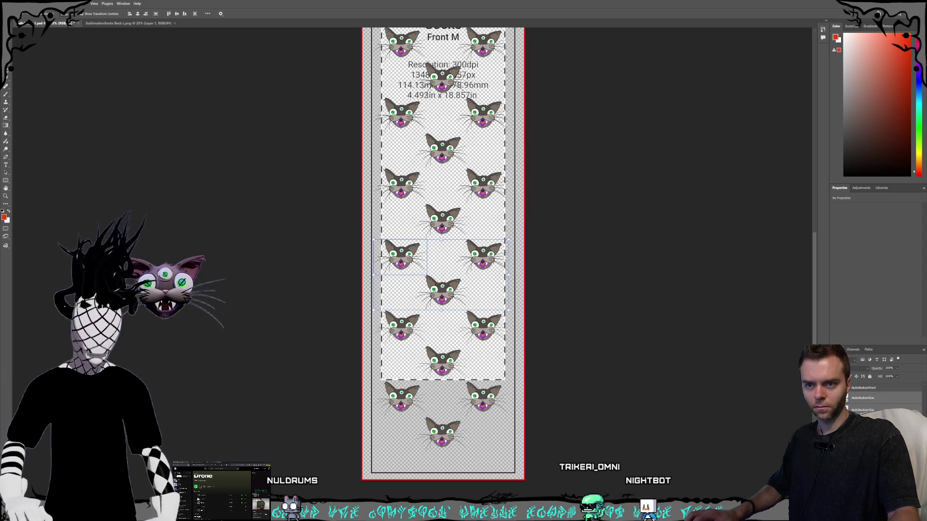
{"action": "left_click", "coordinate": [869, 397], "text": "shift"}
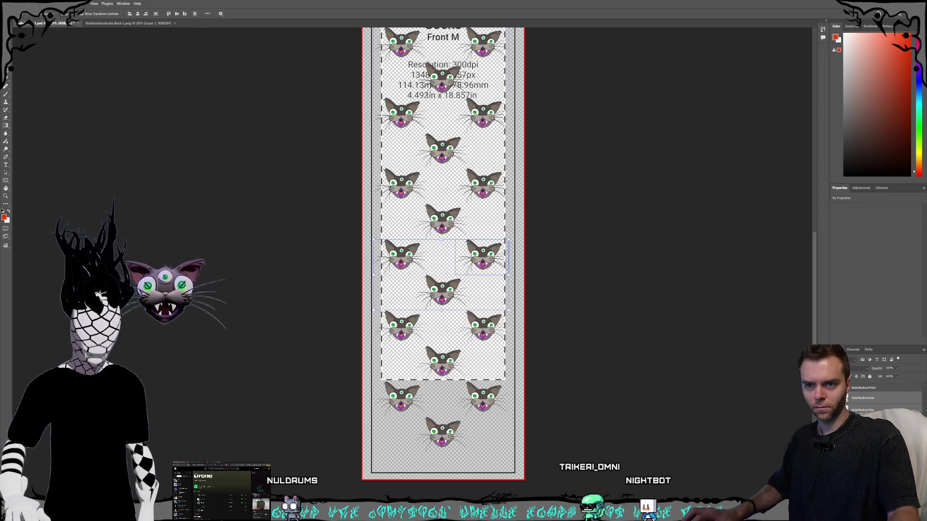
{"action": "key", "text": "ctrl+g"}
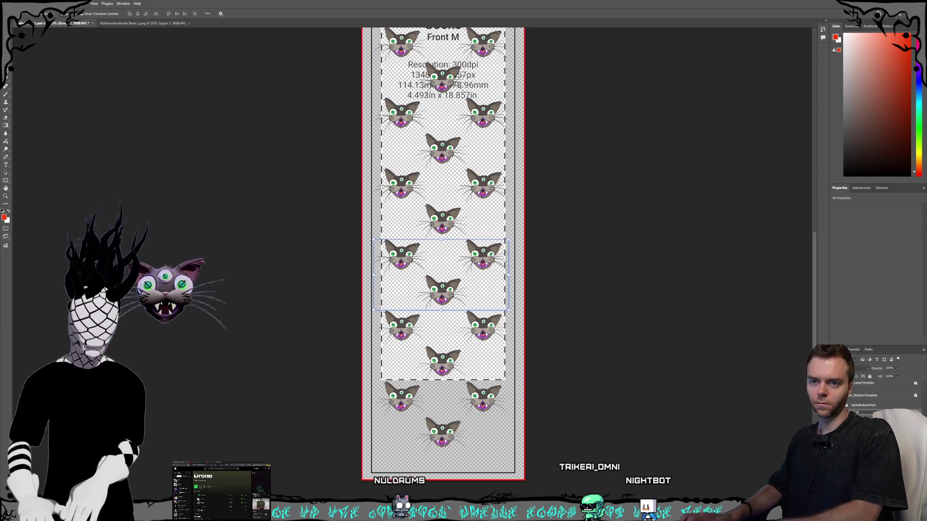
{"action": "key", "text": "Return"}
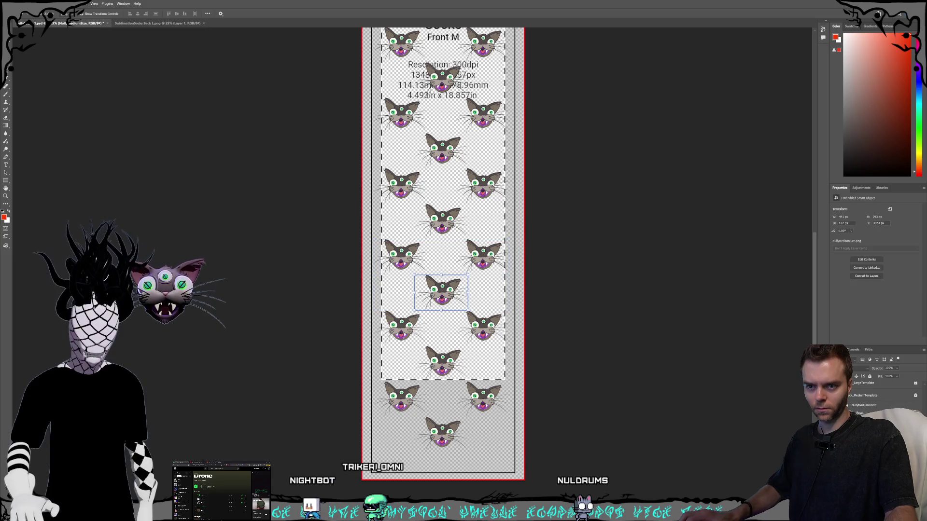
Select individual cats on the canvas, ending on the two-row cat group.
{"action": "left_click", "coordinate": [401, 256]}
{"action": "left_click", "coordinate": [401, 255], "text": "shift"}
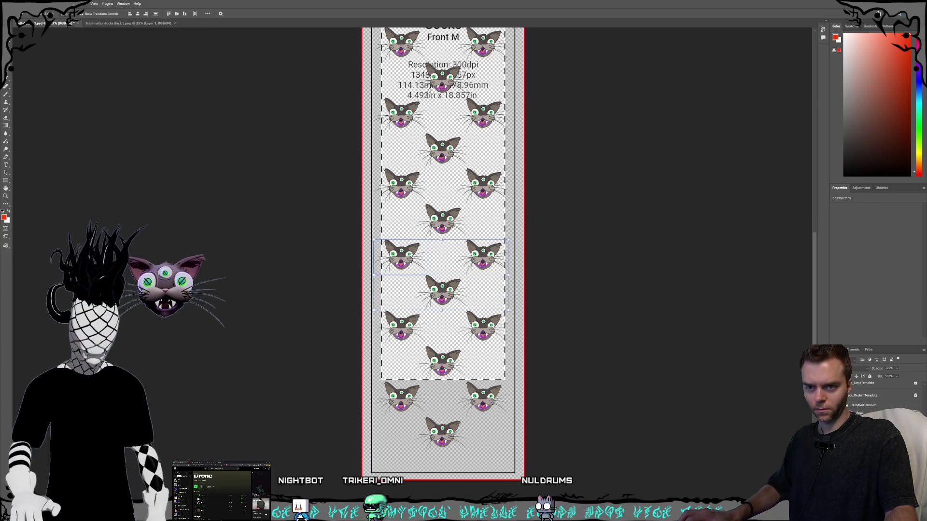
{"action": "left_click", "coordinate": [443, 313]}
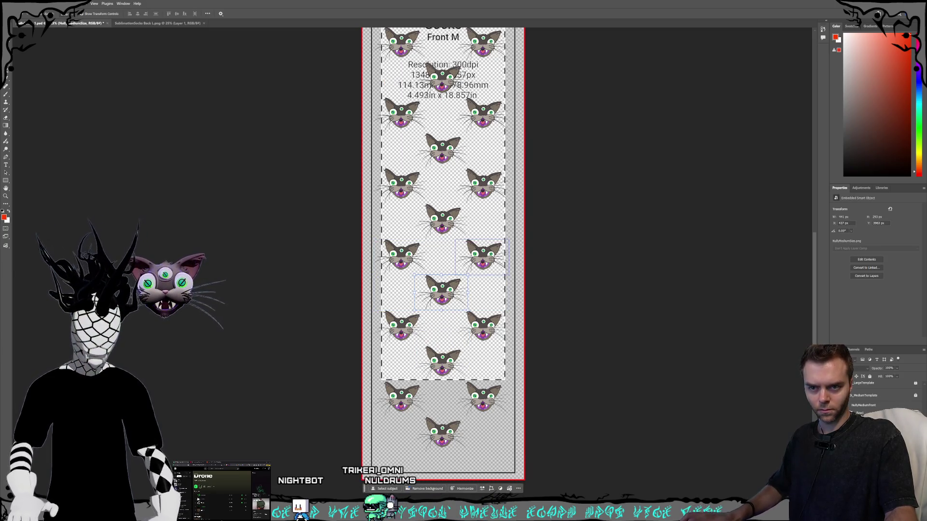
{"action": "left_click", "coordinate": [400, 256], "text": "shift"}
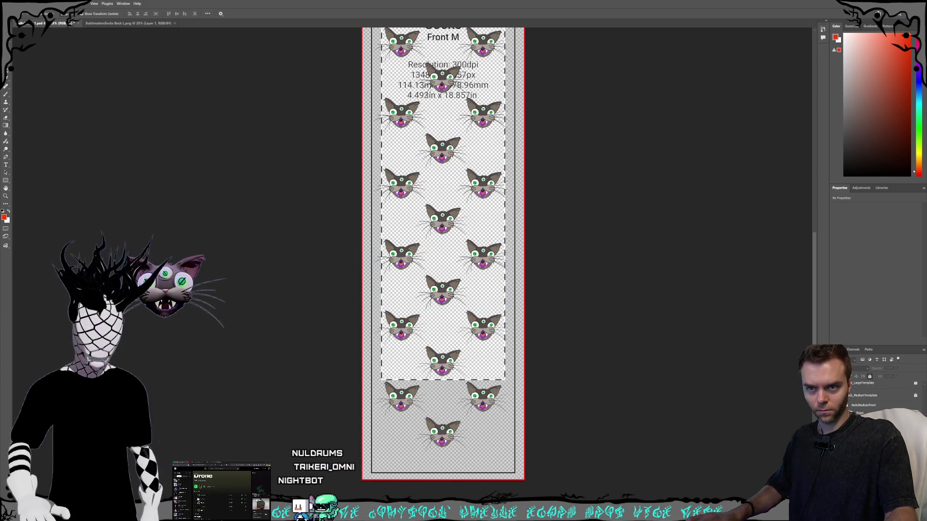
{"action": "left_click", "coordinate": [401, 255]}
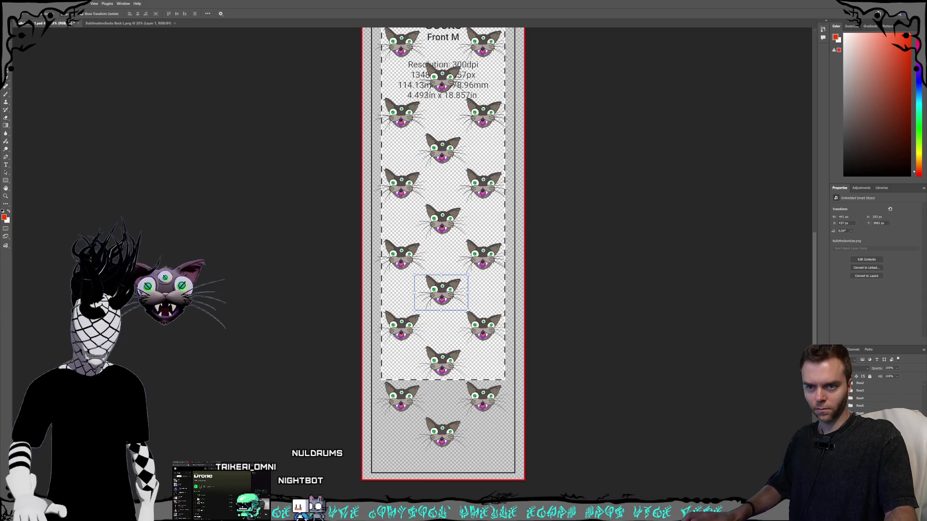
{"action": "left_click", "coordinate": [476, 322]}
Drag the two-row cat group down the sock and nudge the bottom cat into alignment.
{"action": "mouse_move", "coordinate": [444, 306]}
{"action": "left_mouse_down"}
{"action": "mouse_move", "coordinate": [449, 366]}
{"action": "mouse_move", "coordinate": [453, 352]}
{"action": "left_mouse_up"}
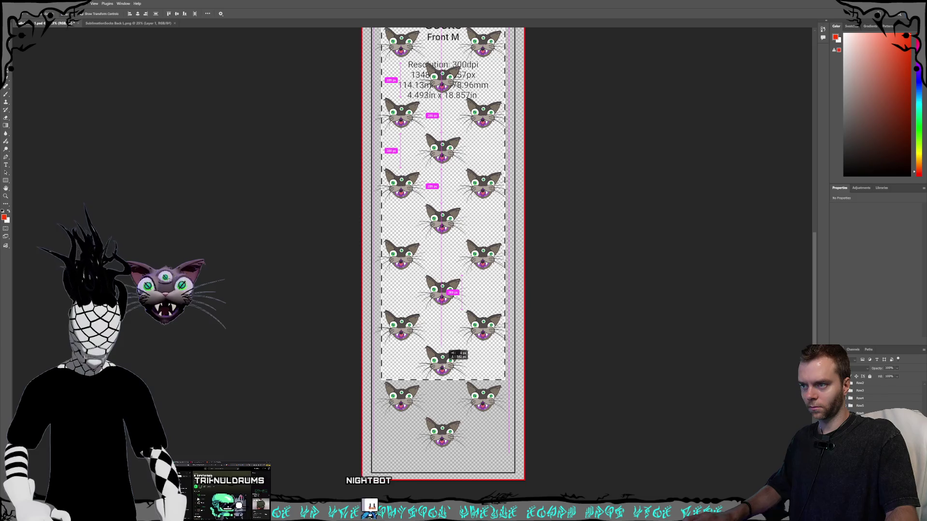
{"action": "left_click_drag", "start_coordinate": [450, 354], "coordinate": [451, 355]}
{"action": "scroll", "coordinate": [455, 378], "scroll_direction": "up", "scroll_amount": 3}
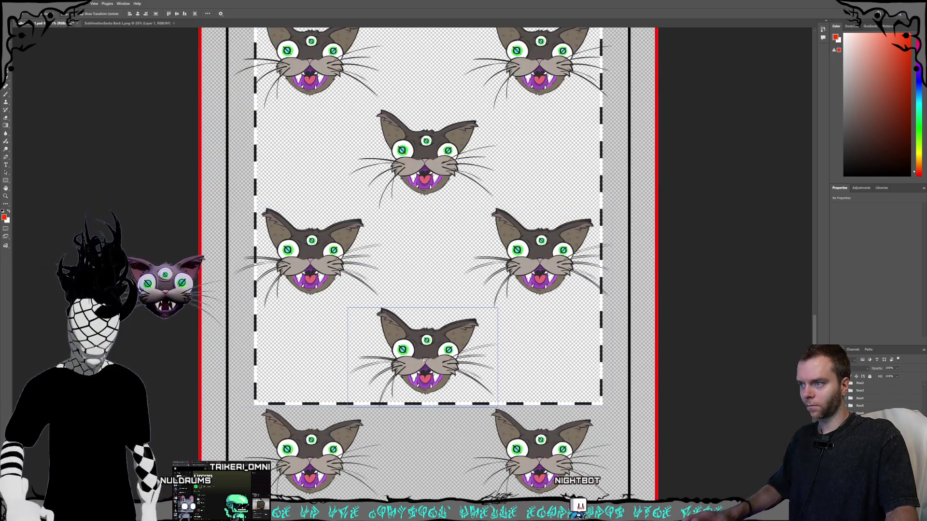
{"action": "left_click_drag", "start_coordinate": [423, 360], "coordinate": [423, 363]}
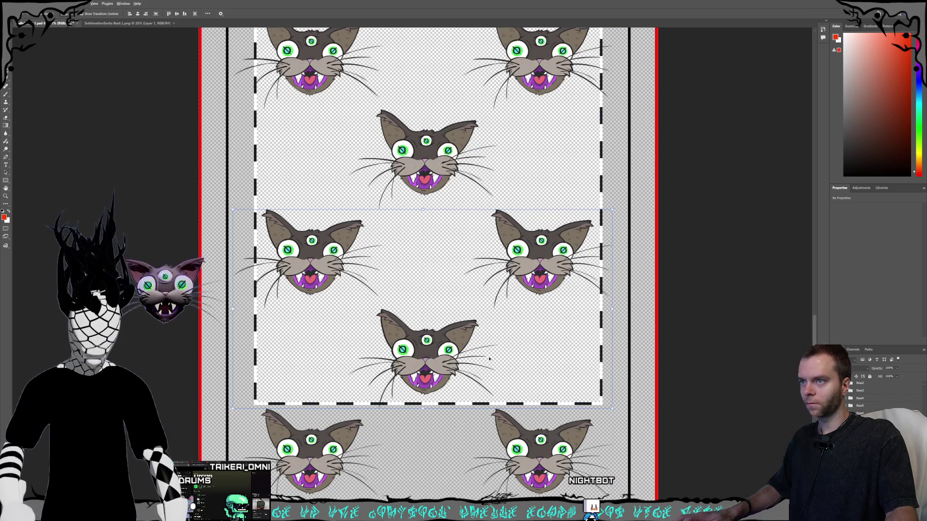
{"action": "scroll", "coordinate": [489, 355], "scroll_direction": "down", "scroll_amount": 1}
{"action": "scroll", "coordinate": [507, 313], "scroll_direction": "up", "scroll_amount": 5}
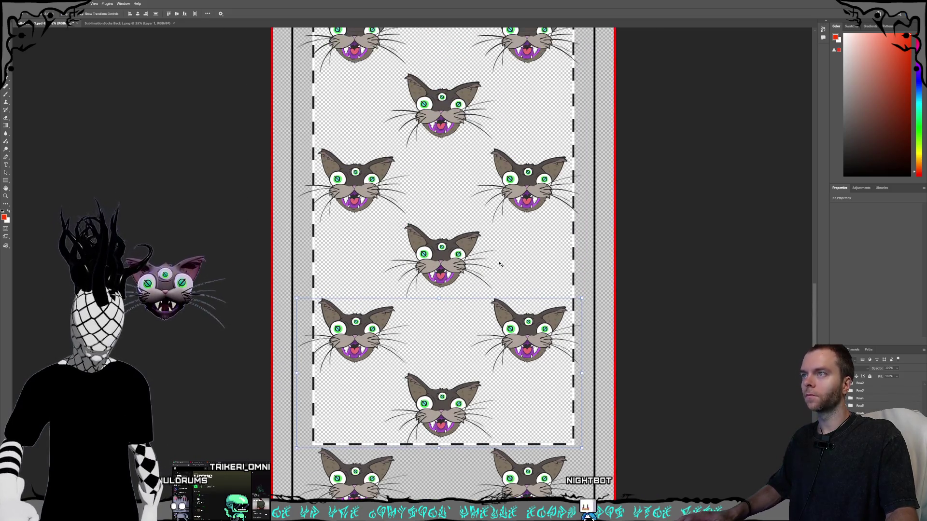
{"action": "scroll", "coordinate": [522, 341], "scroll_direction": "up", "scroll_amount": 2}
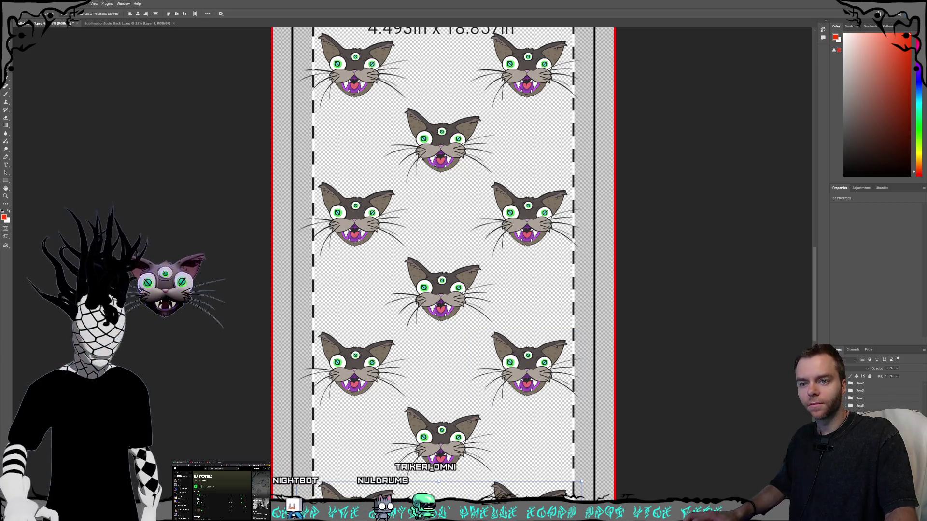
{"action": "scroll", "coordinate": [640, 414], "scroll_direction": "down", "scroll_amount": 5}
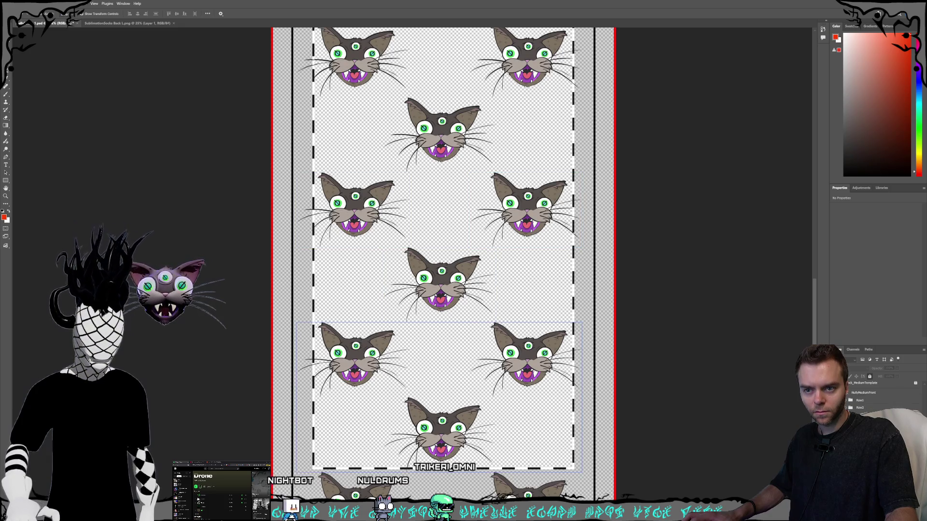
Step through the cat layers with Alt+] and Alt+[ to reach the lower cats.
{"action": "key", "text": "alt+]"}
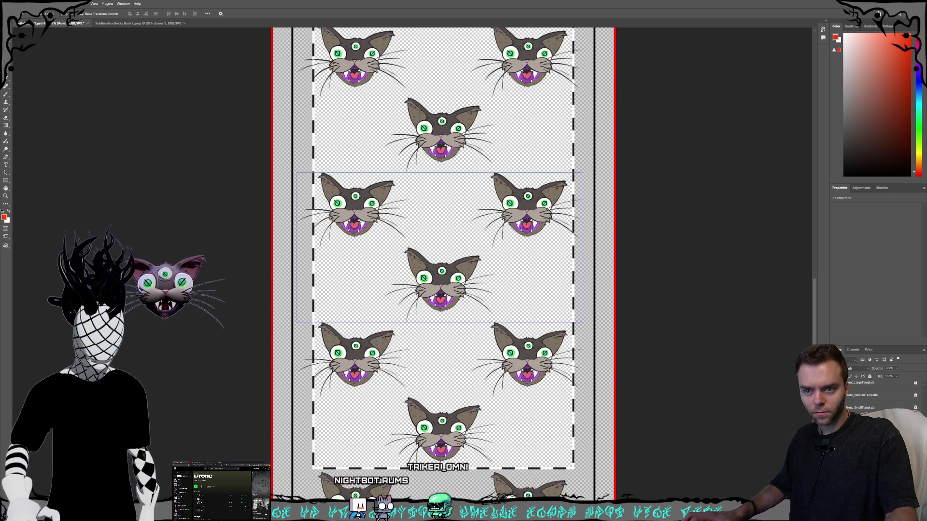
{"action": "key", "text": "alt+]"}
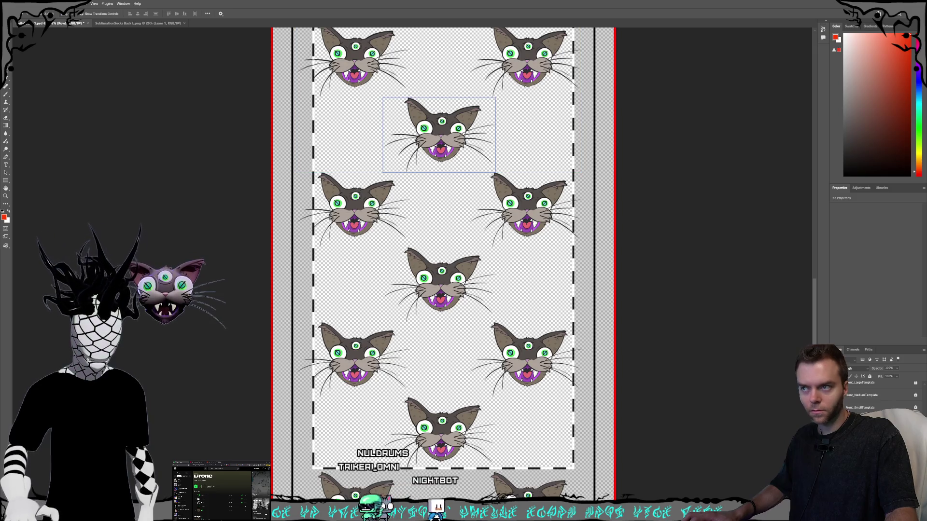
{"action": "key", "text": "alt+]"}
{"action": "scroll", "coordinate": [481, 278], "scroll_direction": "up", "scroll_amount": 4}
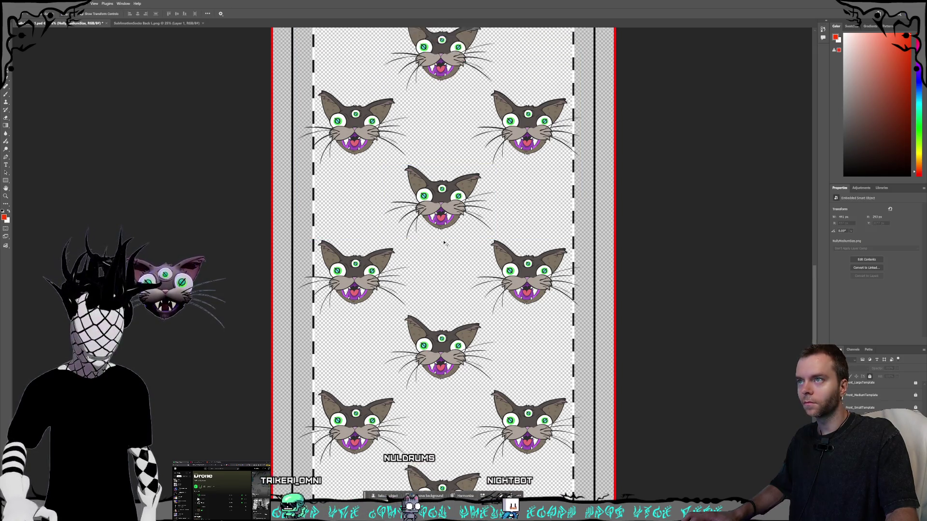
{"action": "scroll", "coordinate": [481, 279], "scroll_direction": "up", "scroll_amount": 3}
{"action": "scroll", "coordinate": [444, 246], "scroll_direction": "up", "scroll_amount": 2, "text": "alt"}
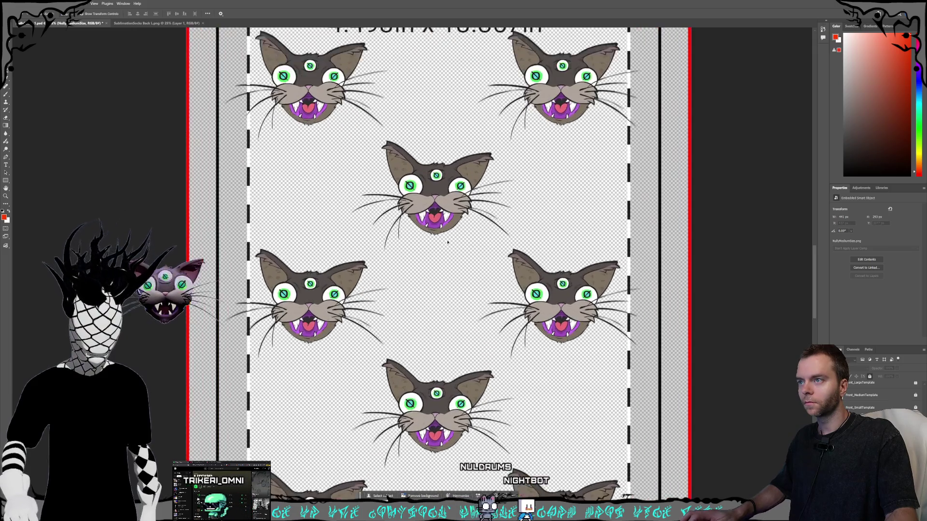
{"action": "scroll", "coordinate": [444, 246], "scroll_direction": "down", "scroll_amount": 1, "text": "alt"}
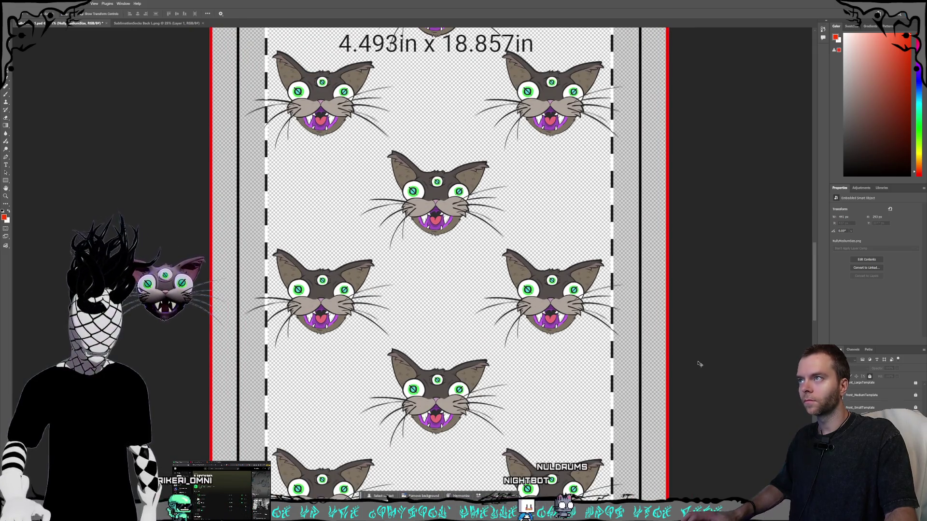
{"action": "key", "text": "alt+["}
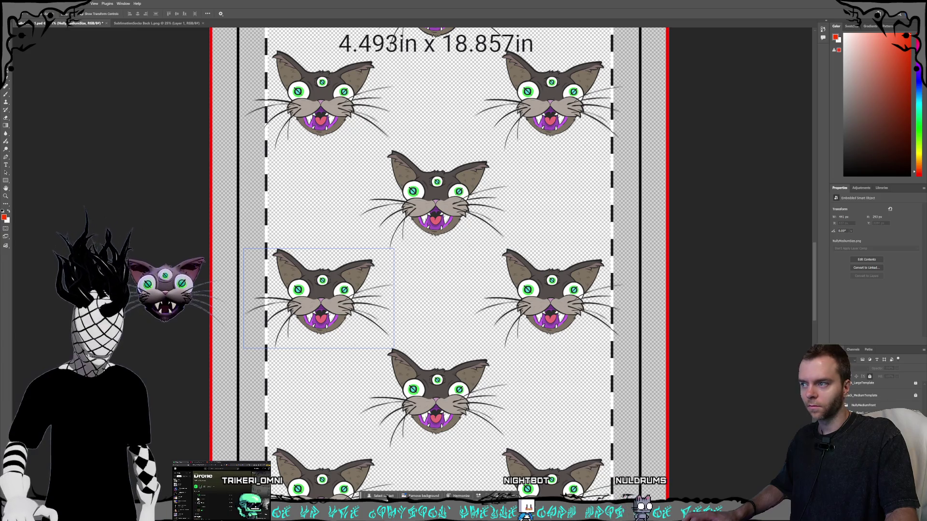
{"action": "key", "text": "alt+["}
Select only the bottom-centre cat and reposition it.
{"action": "left_click", "coordinate": [869, 388]}
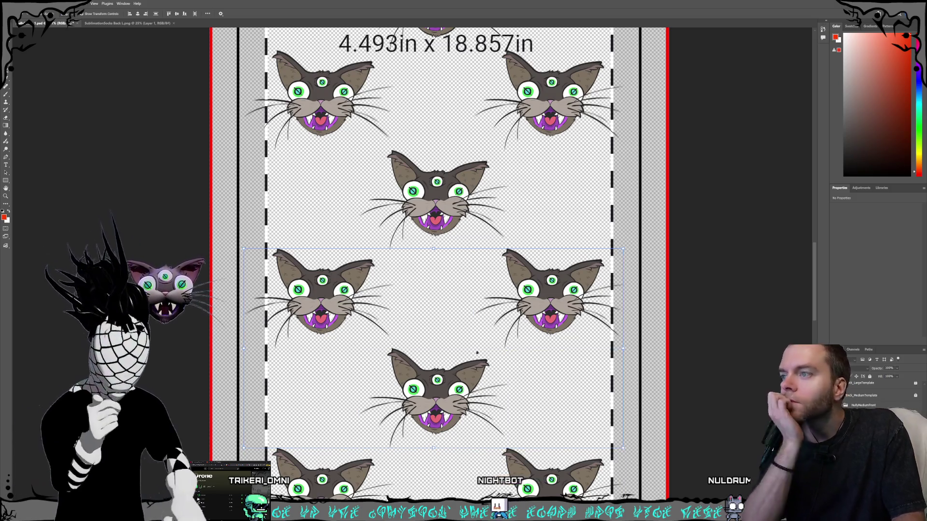
{"action": "left_click", "coordinate": [448, 388]}
{"action": "mouse_move", "coordinate": [449, 382]}
{"action": "left_mouse_down"}
{"action": "mouse_move", "coordinate": [459, 384]}
{"action": "mouse_move", "coordinate": [445, 388]}
{"action": "left_mouse_up"}
{"action": "left_click", "coordinate": [527, 376]}
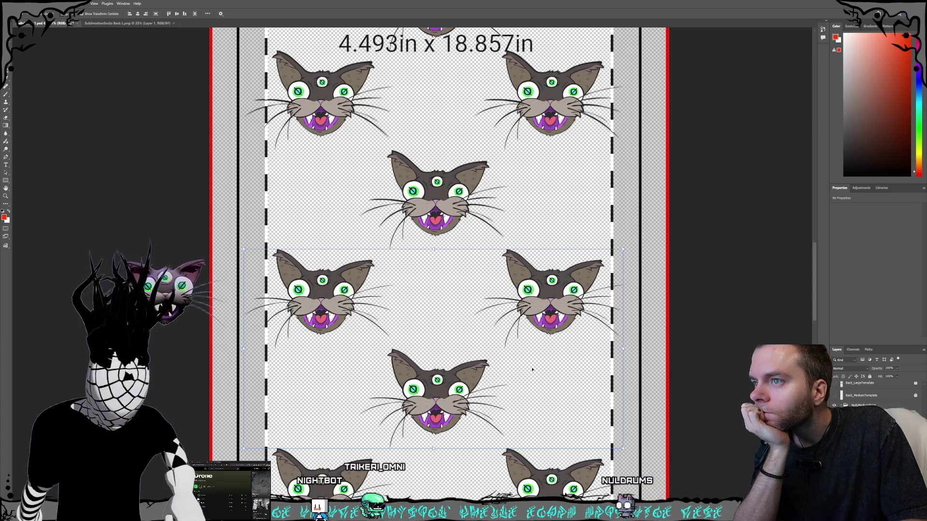
{"action": "scroll", "coordinate": [527, 376], "scroll_direction": "up", "scroll_amount": 3}
{"action": "scroll", "coordinate": [529, 371], "scroll_direction": "up", "scroll_amount": 4}
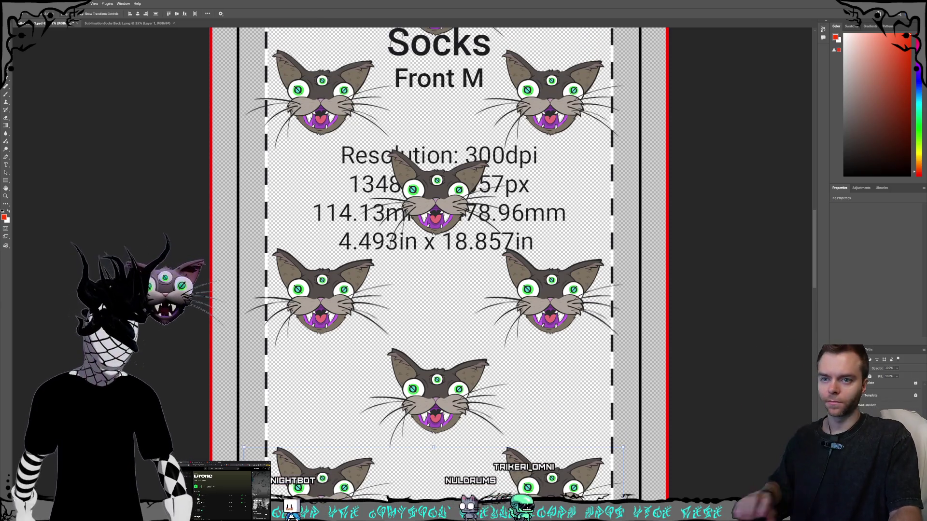
Select the bottom-centre cat and shift it slightly within the pattern.
{"action": "left_click", "coordinate": [864, 413]}
{"action": "left_click", "coordinate": [865, 382]}
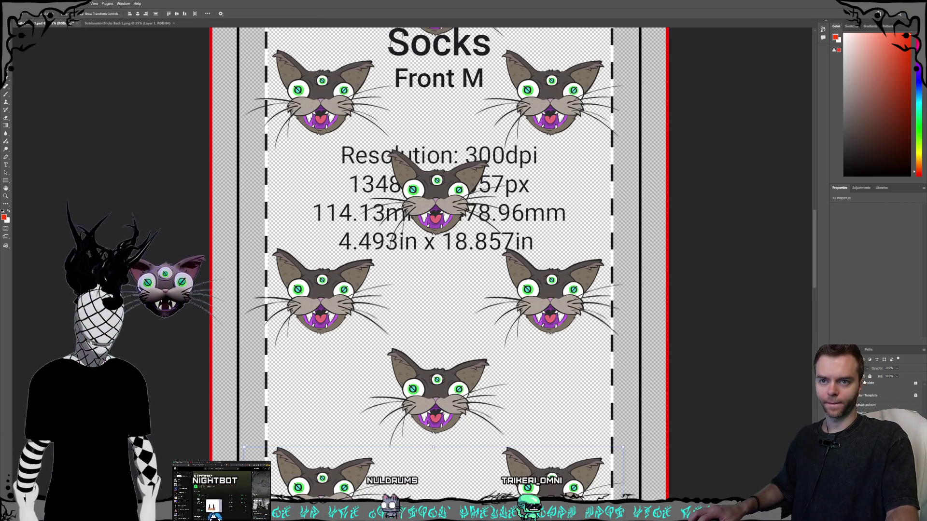
{"action": "left_click", "coordinate": [868, 384]}
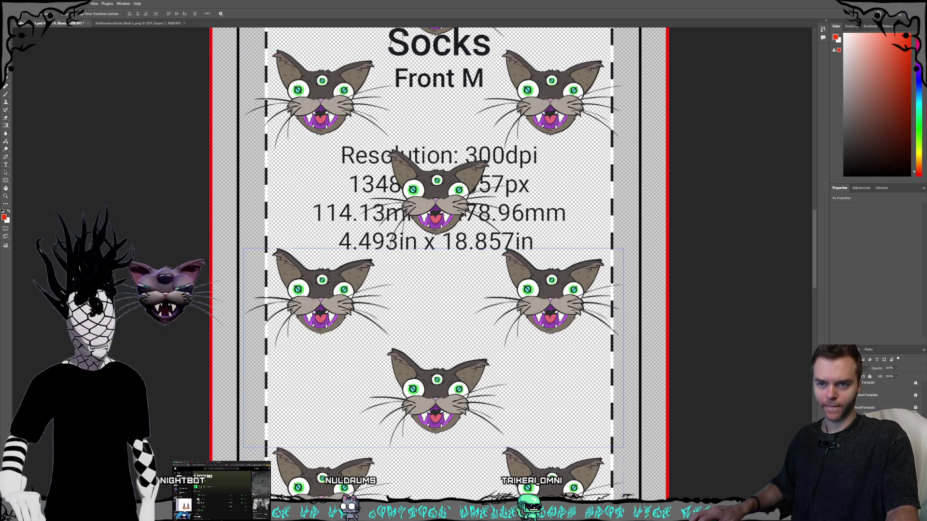
{"action": "left_click", "coordinate": [867, 383]}
{"action": "left_click", "coordinate": [424, 391], "text": "shift"}
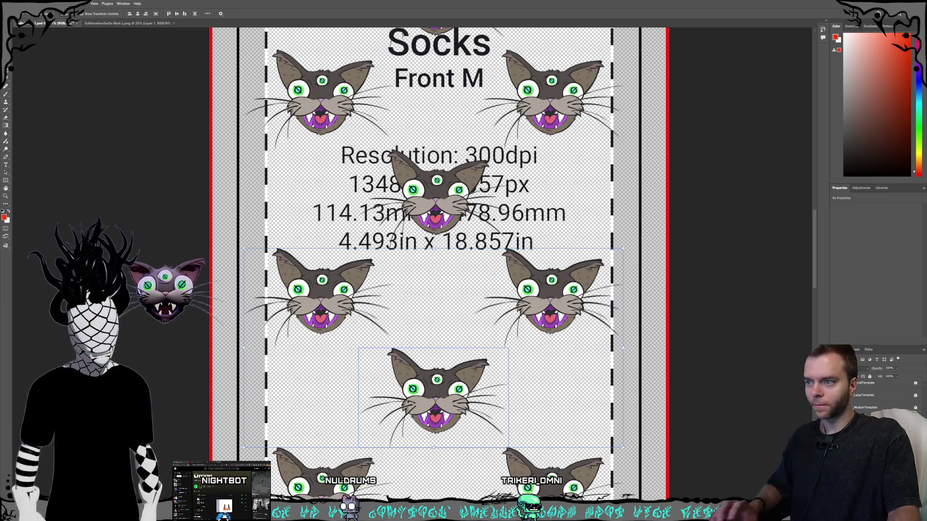
{"action": "left_click_drag", "start_coordinate": [425, 391], "coordinate": [424, 392]}
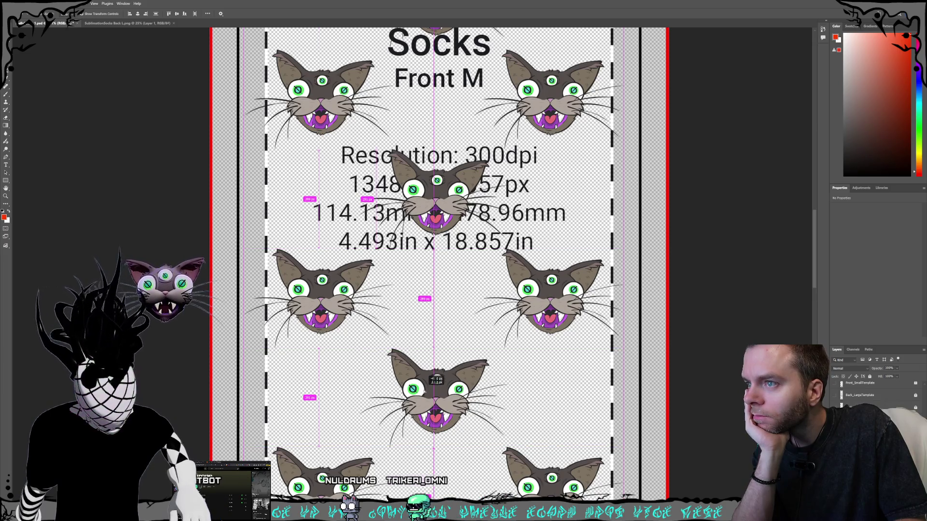
{"action": "left_click_drag", "start_coordinate": [425, 391], "coordinate": [424, 390]}
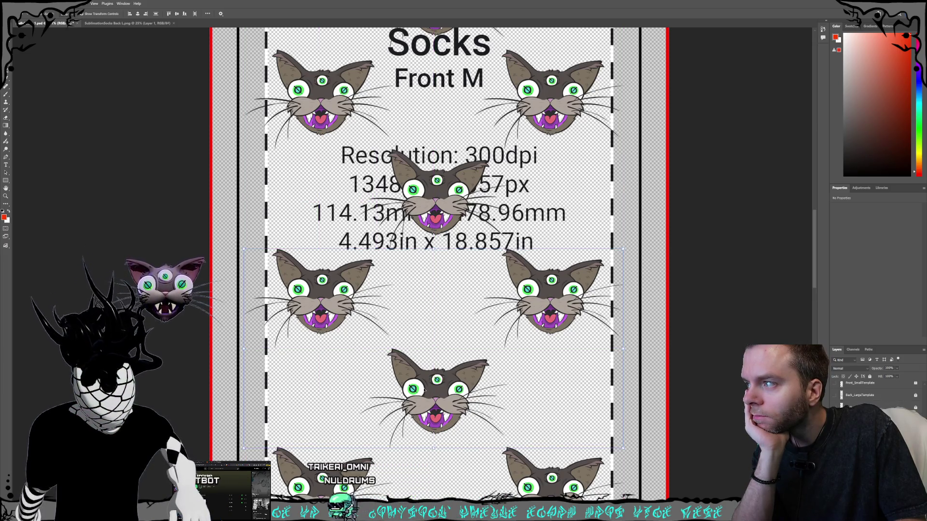
{"action": "scroll", "coordinate": [528, 377], "scroll_direction": "up", "scroll_amount": 3}
{"action": "scroll", "coordinate": [530, 378], "scroll_direction": "up", "scroll_amount": 5}
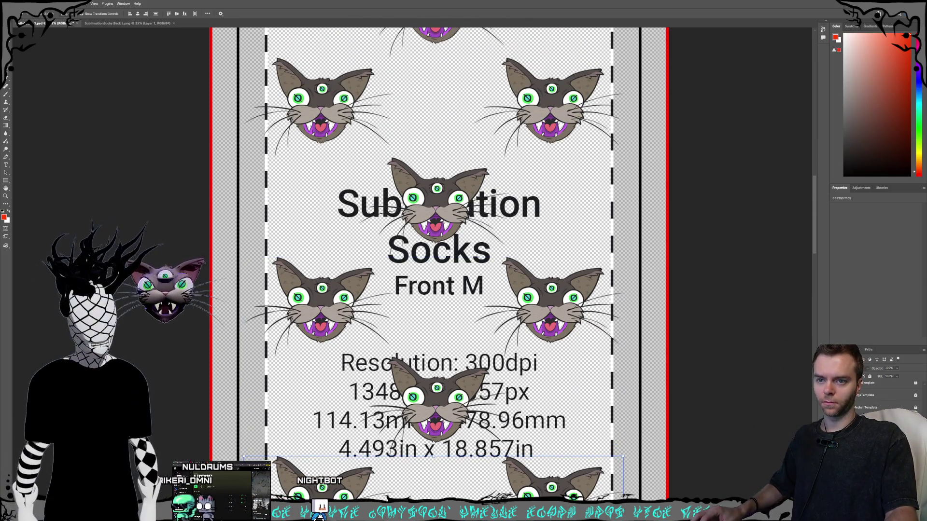
Pick the lower-centre cat layer with Alt+[ and move it into alignment.
{"action": "left_click", "coordinate": [529, 378]}
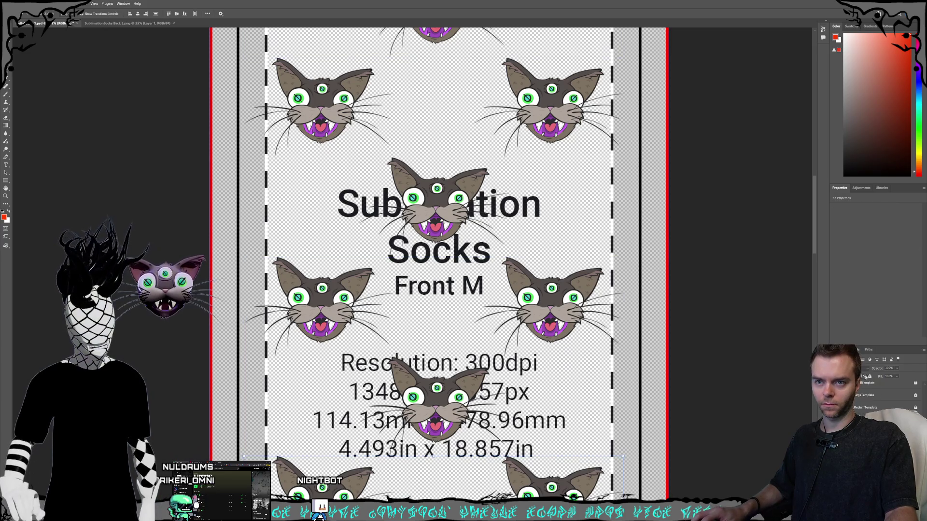
{"action": "key", "text": "ctrl+v"}
{"action": "key", "text": "alt+bracketleft"}
{"action": "key", "text": "alt+bracketleft"}
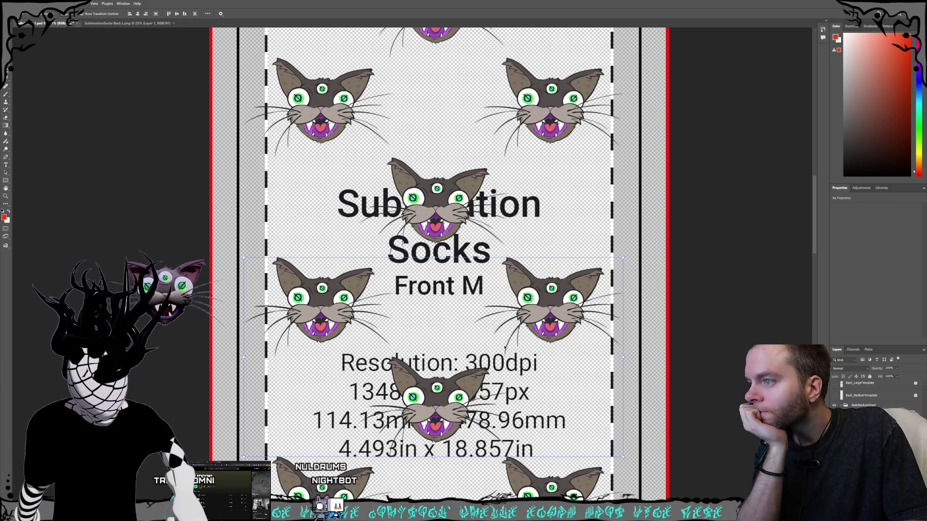
{"action": "left_click_drag", "start_coordinate": [435, 408], "coordinate": [436, 411]}
{"action": "scroll", "coordinate": [500, 391], "scroll_direction": "up", "scroll_amount": 2}
{"action": "scroll", "coordinate": [499, 390], "scroll_direction": "up", "scroll_amount": 5}
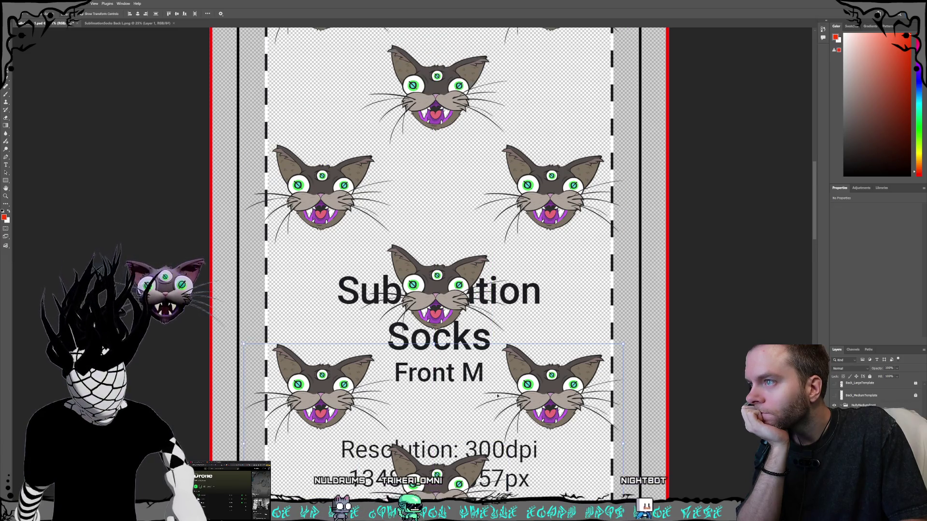
{"action": "scroll", "coordinate": [510, 393], "scroll_direction": "up", "scroll_amount": 1}
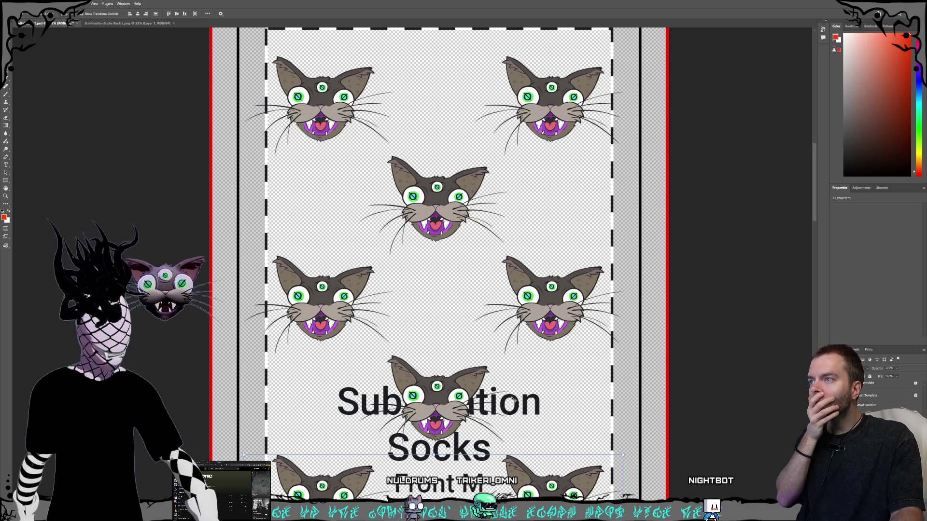
{"action": "scroll", "coordinate": [515, 411], "scroll_direction": "up", "scroll_amount": 3}
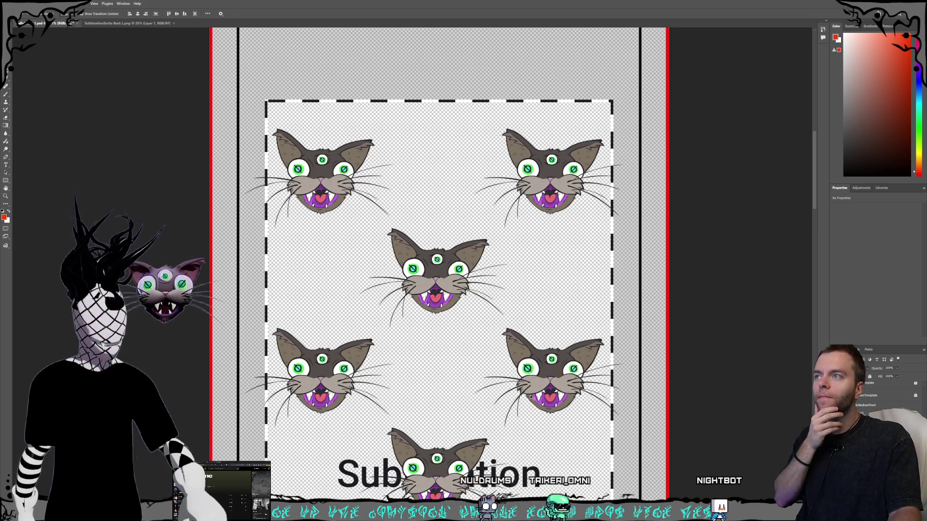
{"action": "scroll", "coordinate": [535, 408], "scroll_direction": "down", "scroll_amount": 5}
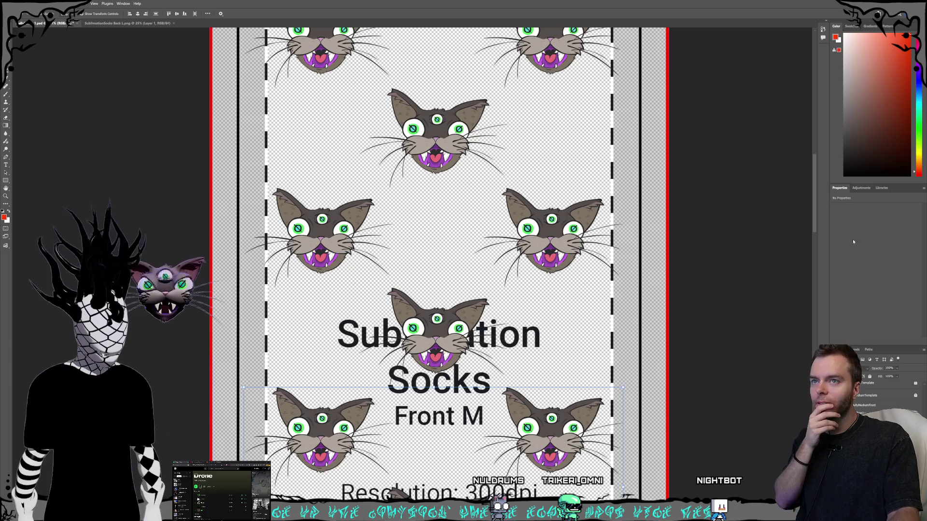
{"action": "mouse_move", "coordinate": [815, 228]}
{"action": "left_mouse_down"}
{"action": "mouse_move", "coordinate": [817, 208]}
{"action": "mouse_move", "coordinate": [804, 416]}
{"action": "mouse_move", "coordinate": [803, 401]}
{"action": "left_mouse_up"}
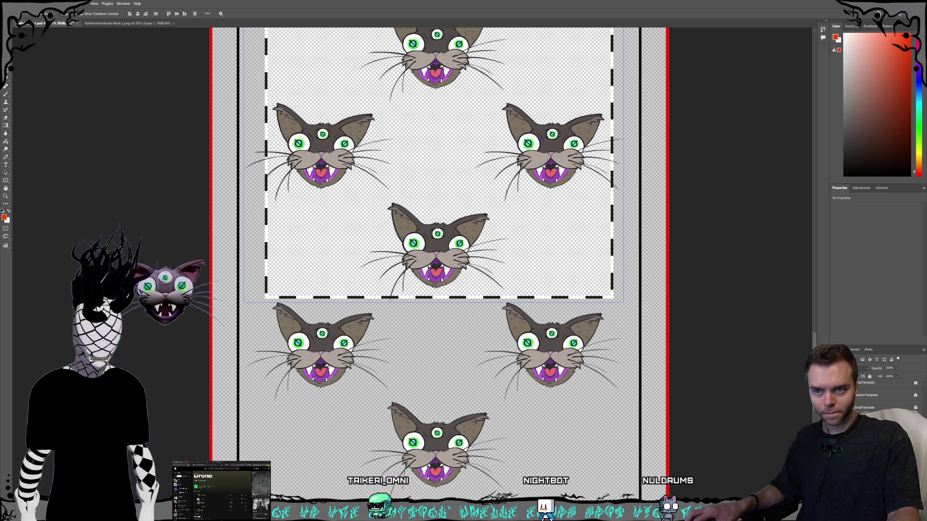
{"action": "scroll", "coordinate": [883, 396], "scroll_direction": "down", "scroll_amount": 3}
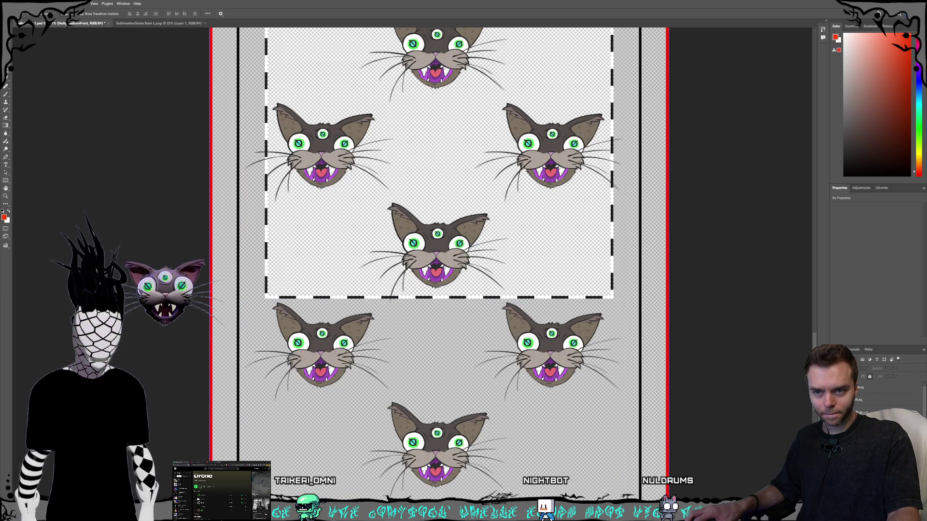
Delete the NullyMediumSize cat row below the print area, then undo the last two edits.
{"action": "left_click", "coordinate": [863, 399]}
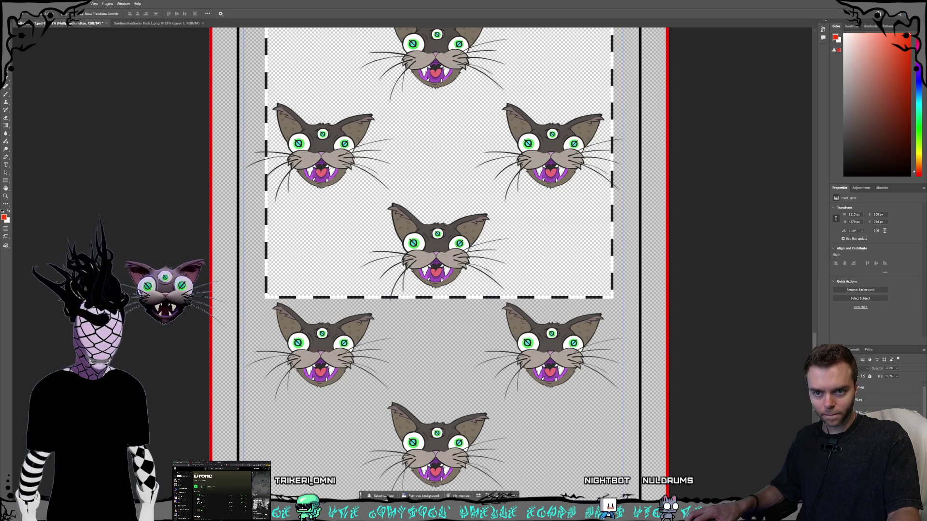
{"action": "key", "text": "Delete"}
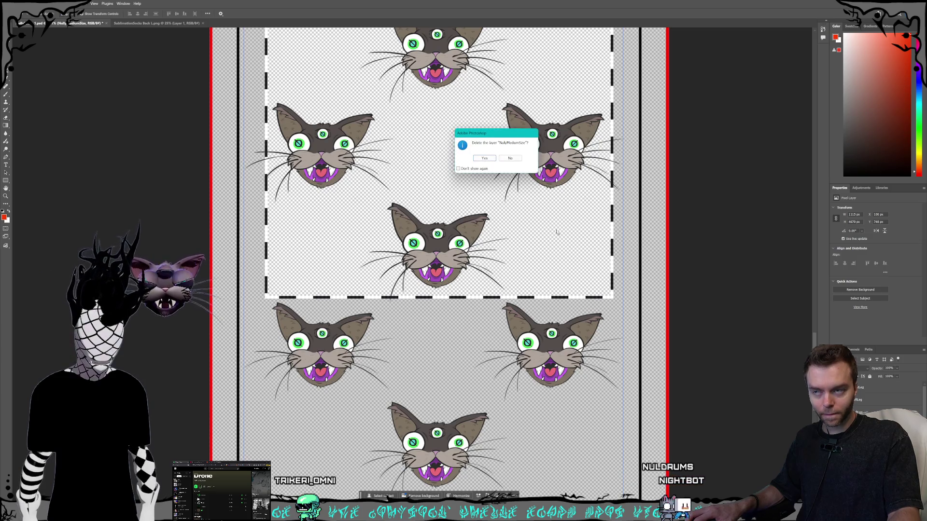
{"action": "left_click", "coordinate": [484, 158]}
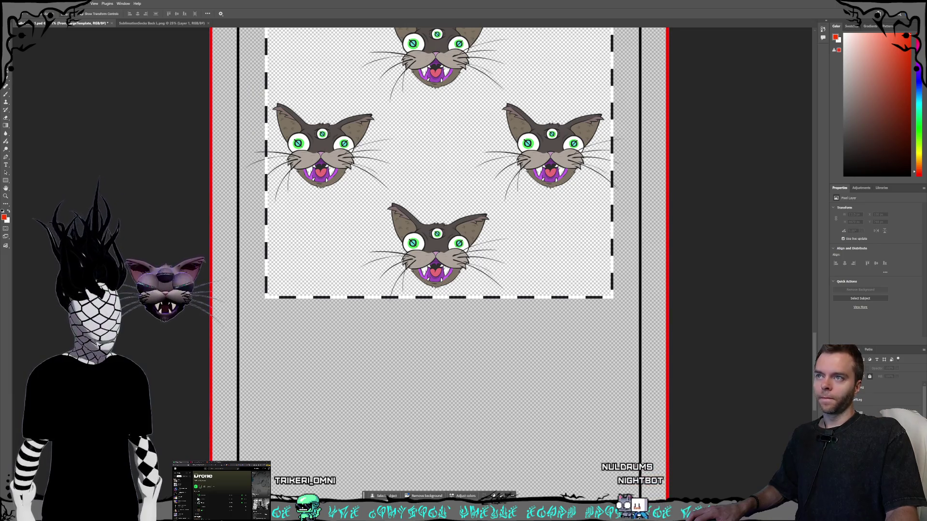
{"action": "key", "text": "ctrl+z"}
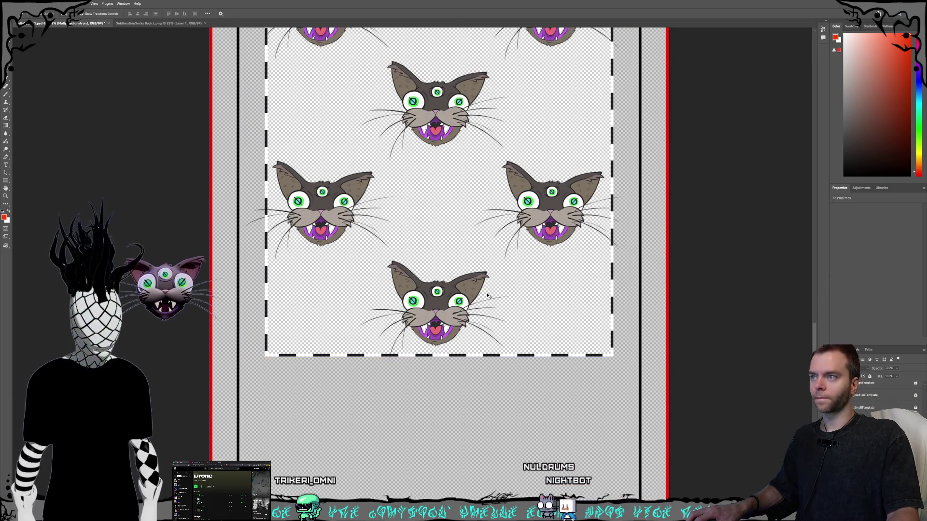
{"action": "key", "text": "ctrl+z"}
{"action": "key", "text": "ctrl+z"}
{"action": "key", "text": "ctrl+z"}
{"action": "key", "text": "ctrl+z"}
Group the bottom-left and bottom-right cat heads into one layer group.
{"action": "left_click_drag", "start_coordinate": [815, 334], "coordinate": [817, 175]}
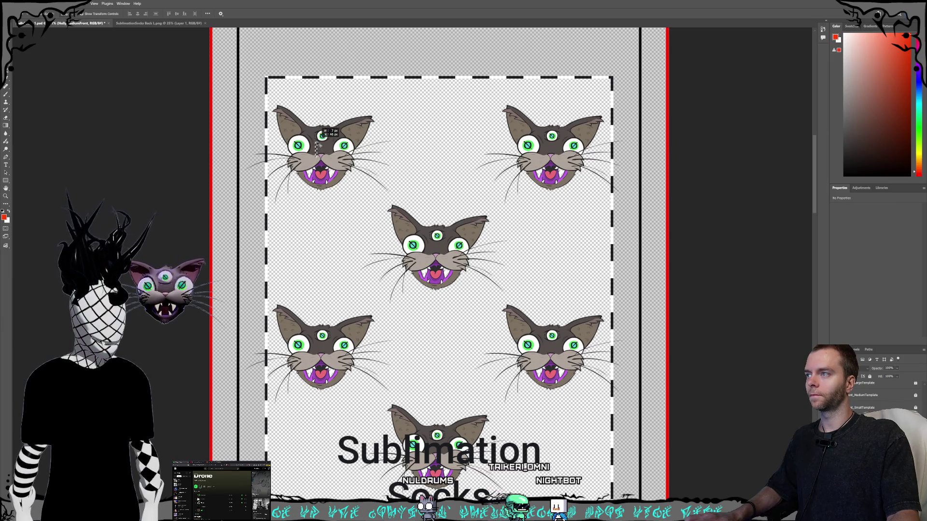
{"action": "left_click", "coordinate": [604, 317]}
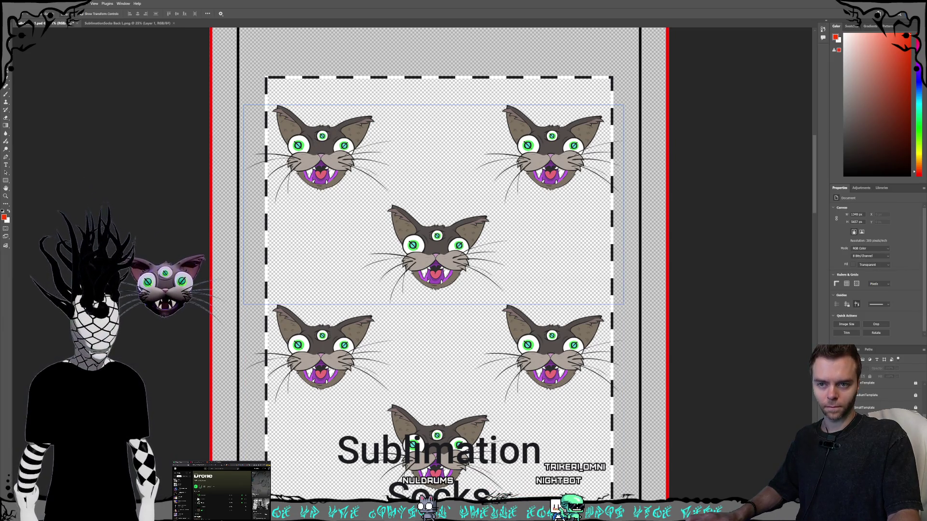
{"action": "left_click", "coordinate": [433, 254]}
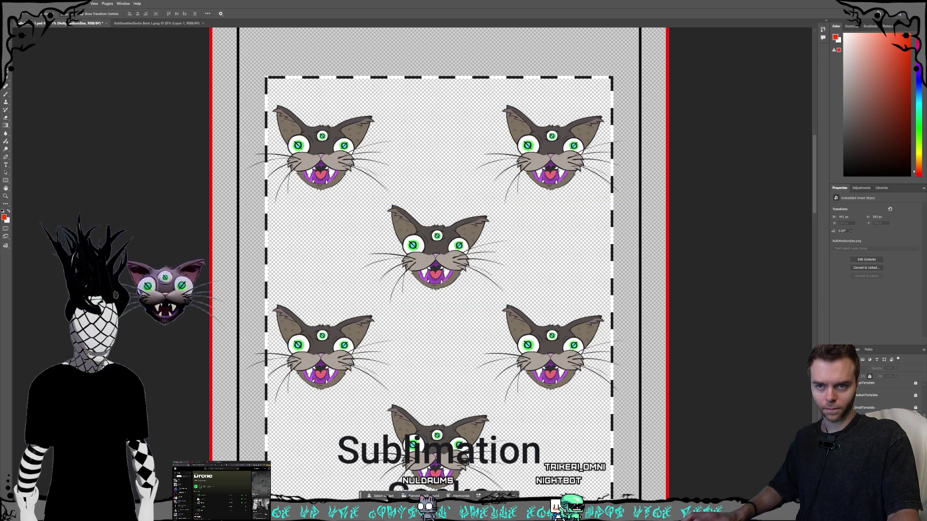
{"action": "left_click", "coordinate": [555, 260]}
{"action": "left_click", "coordinate": [866, 395]}
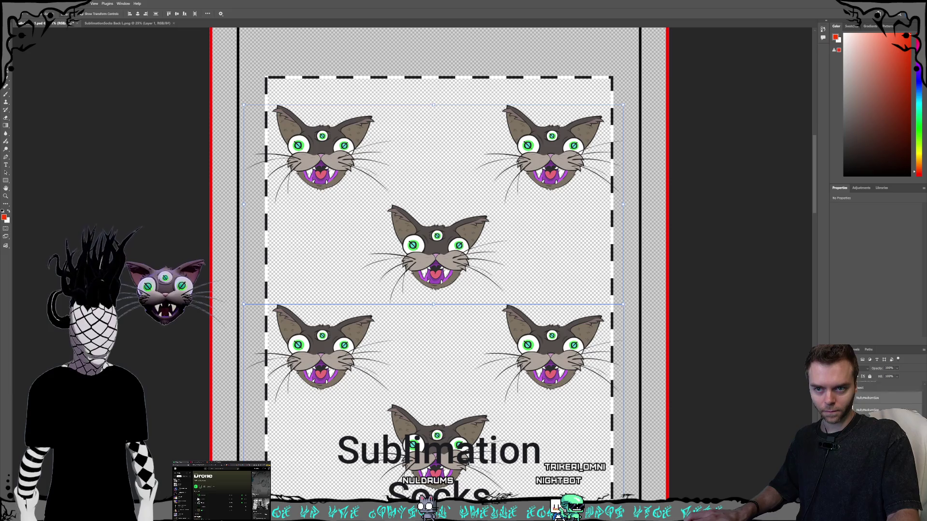
{"action": "left_click", "coordinate": [550, 357]}
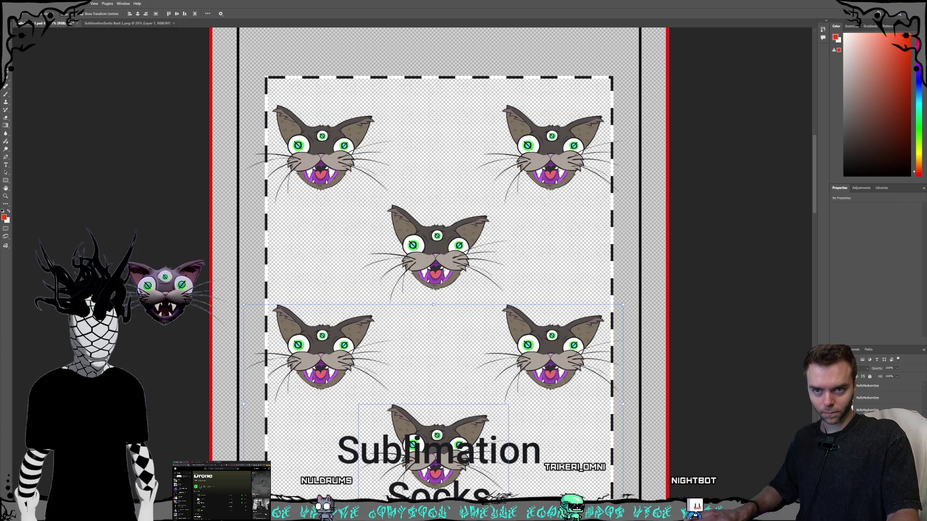
{"action": "left_click", "coordinate": [319, 353], "text": "shift"}
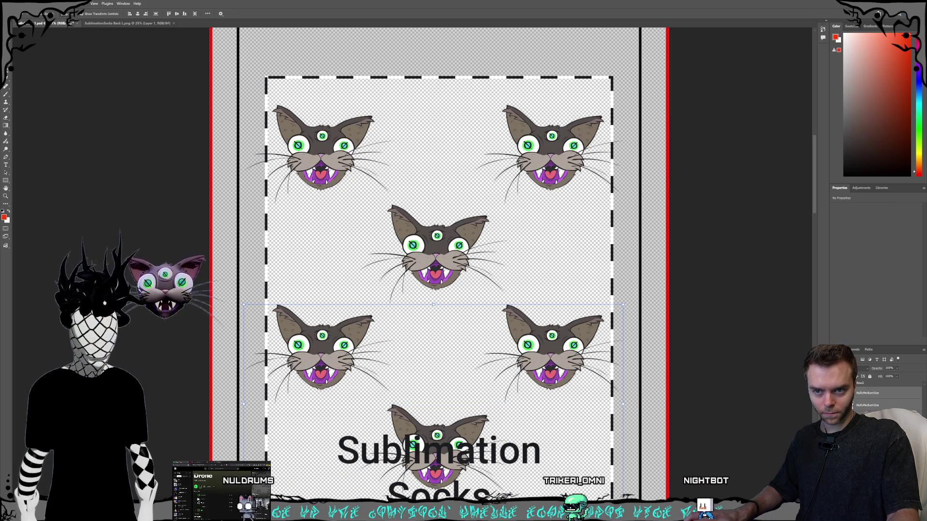
{"action": "key", "text": "ctrl+g"}
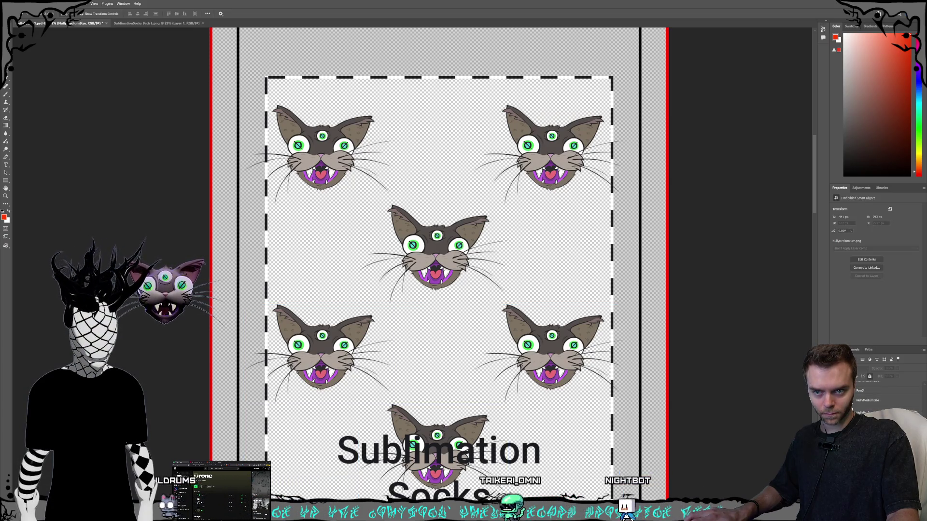
Place the new cat group above Row3 in the layer stack and zoom out to the whole sock.
{"action": "left_click", "coordinate": [867, 400]}
{"action": "left_click", "coordinate": [870, 376]}
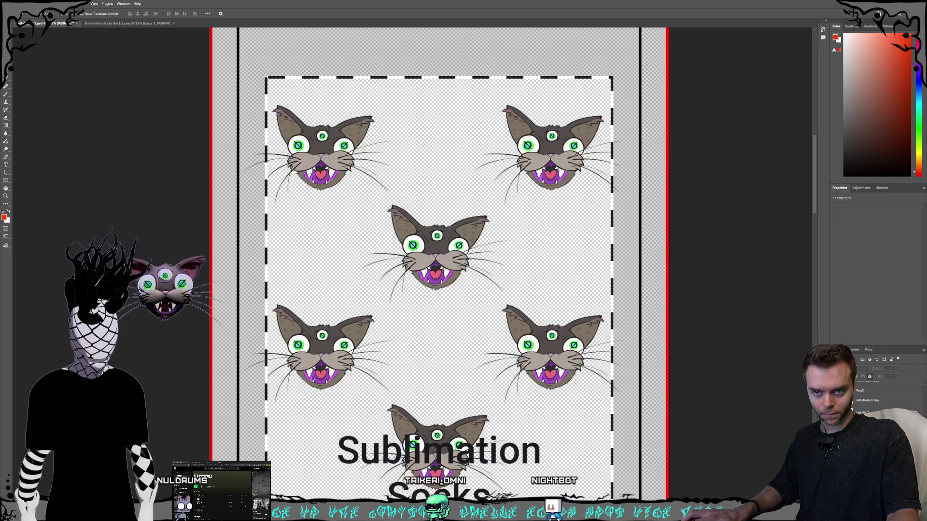
{"action": "left_click", "coordinate": [867, 390]}
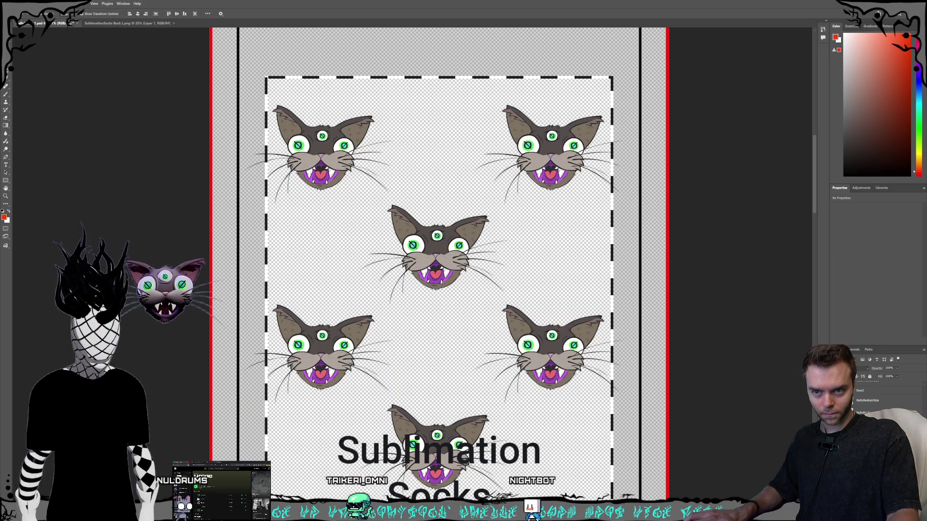
{"action": "left_click", "coordinate": [852, 407]}
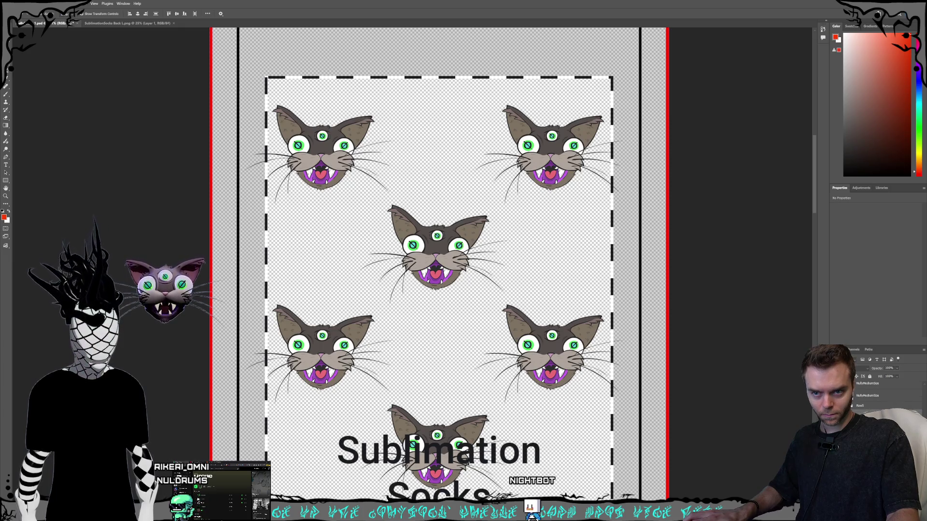
{"action": "left_click", "coordinate": [851, 407]}
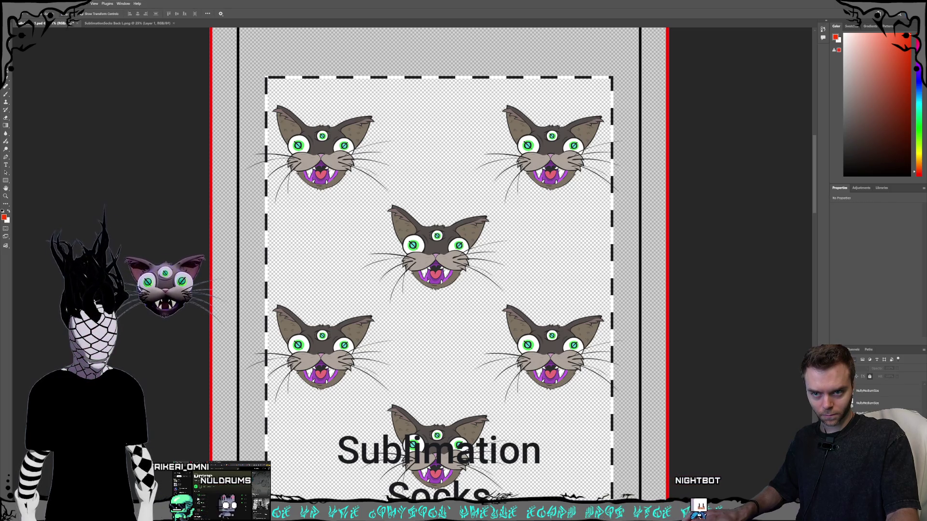
{"action": "left_click", "coordinate": [863, 391]}
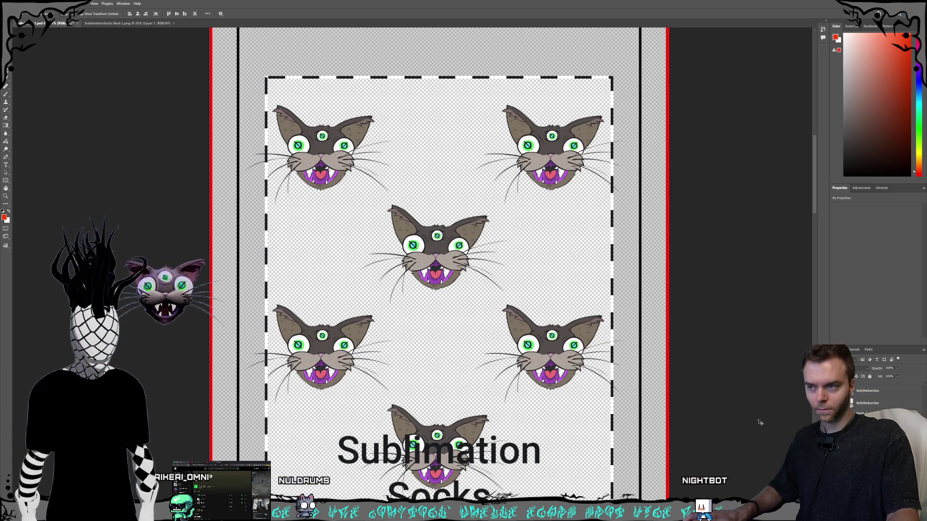
{"action": "key", "text": "ctrl+minus"}
{"action": "key", "text": "ctrl+minus"}
{"action": "key", "text": "ctrl+minus"}
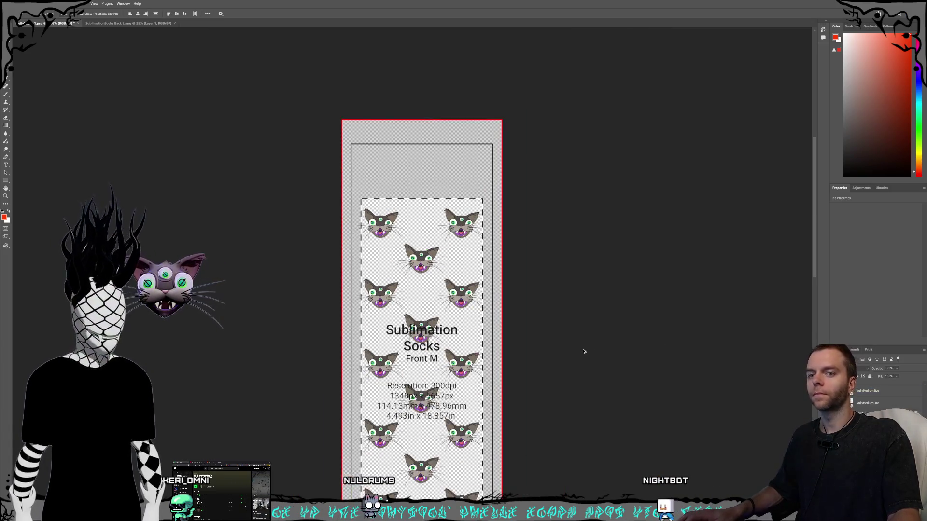
Marquee-select all the cat pattern layers and nudge them up with Shift+Up.
{"action": "scroll", "coordinate": [583, 350], "scroll_direction": "down", "scroll_amount": 5}
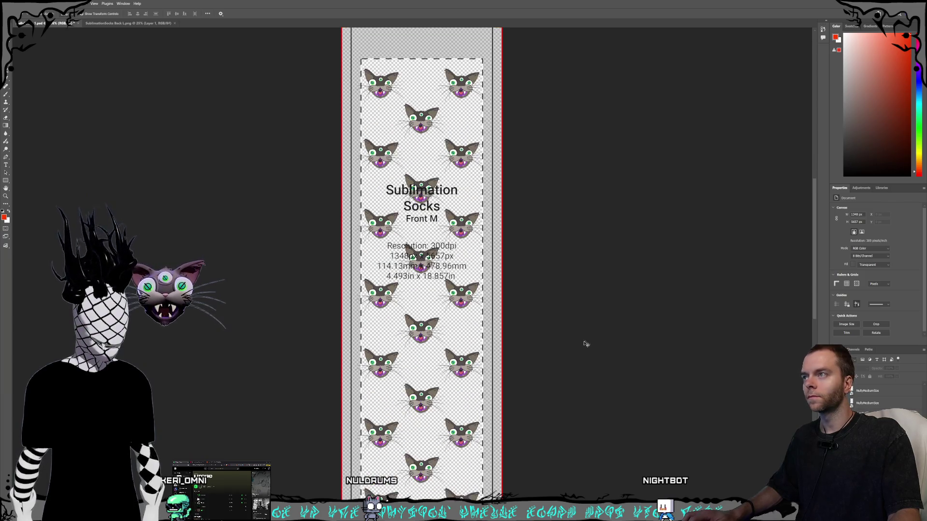
{"action": "key", "text": "ctrl+minus"}
{"action": "key", "text": "ctrl+minus"}
{"action": "left_click_drag", "start_coordinate": [493, 132], "coordinate": [311, 410]}
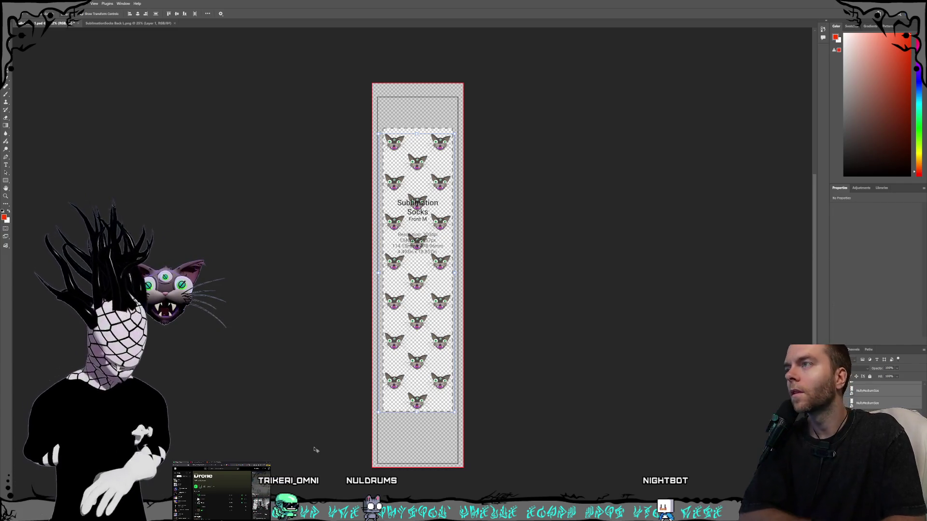
{"action": "key", "text": "shift+Up"}
{"action": "key", "text": "shift+Up"}
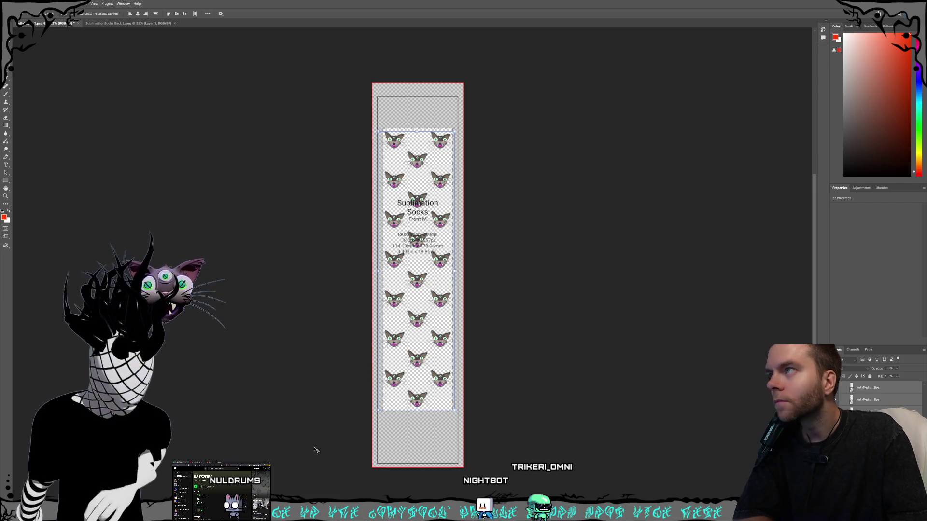
{"action": "left_click", "coordinate": [542, 383]}
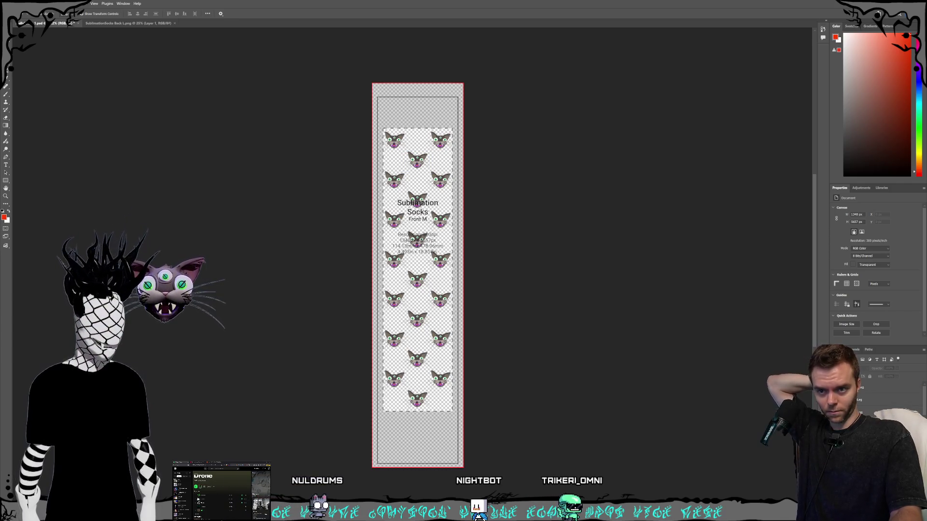
Save a copy as NullySocks_FrontM.png, replacing the existing file.
{"action": "key", "text": "ctrl+shift+s"}
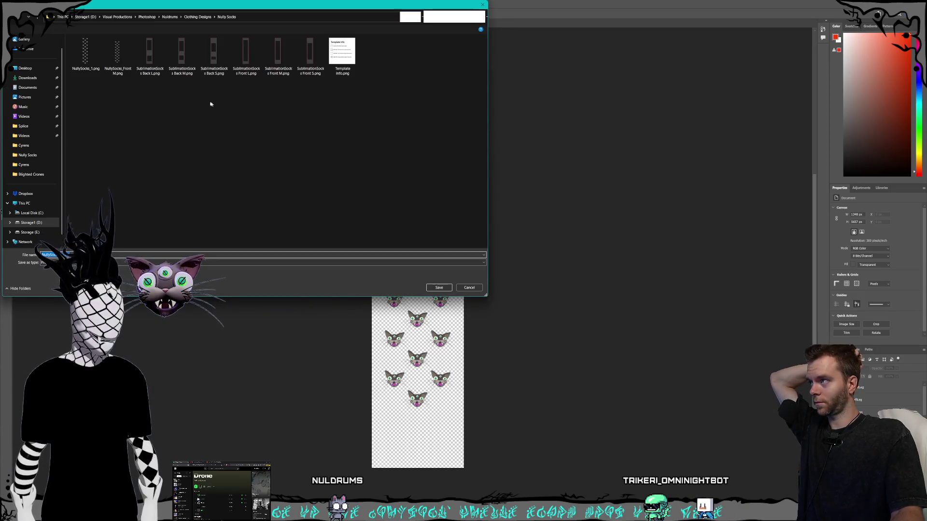
{"action": "left_click", "coordinate": [126, 74]}
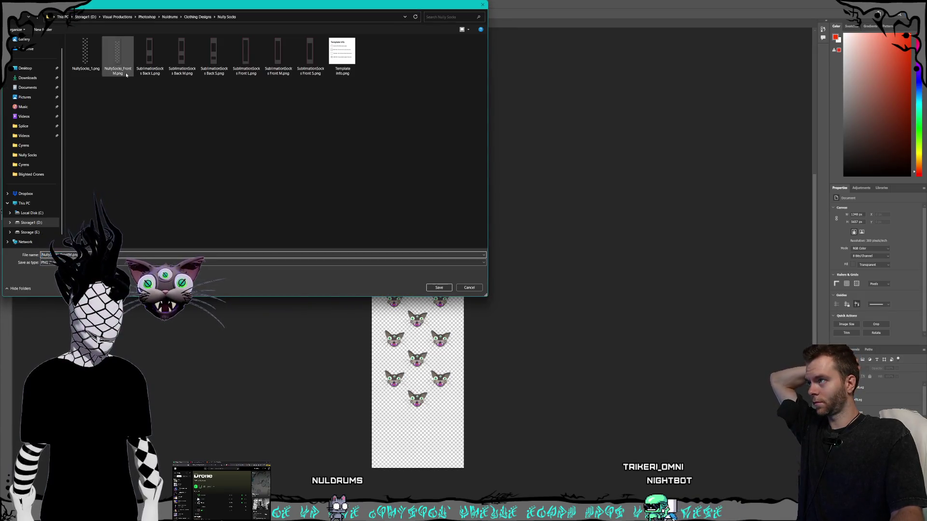
{"action": "left_click", "coordinate": [445, 289]}
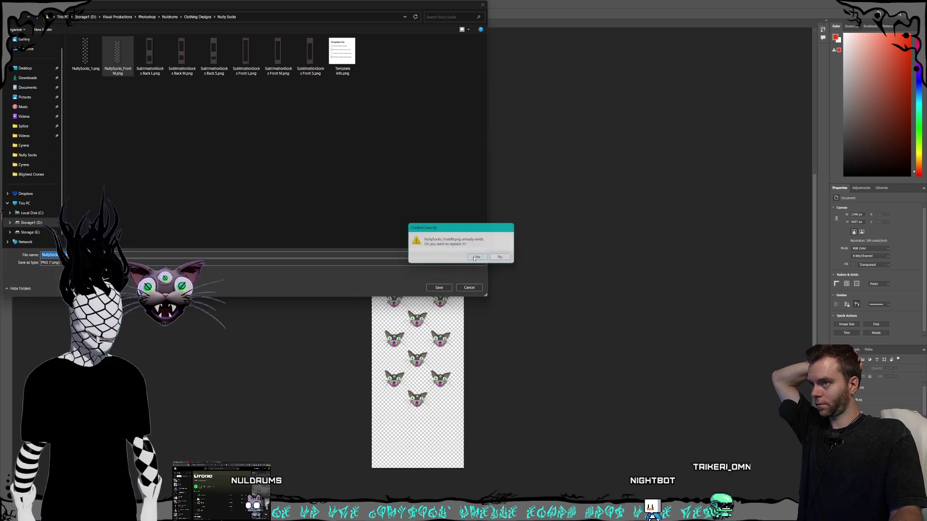
{"action": "left_click", "coordinate": [477, 257]}
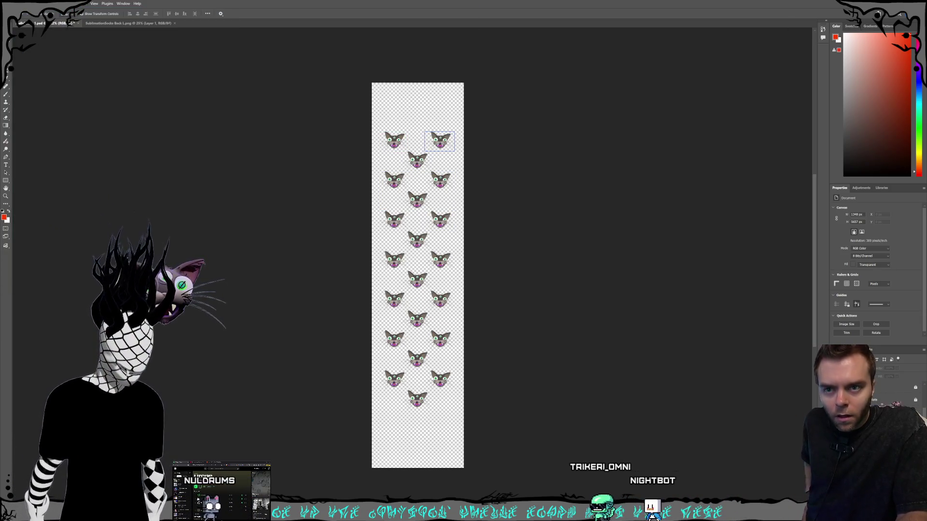
Shift the cat pattern slightly down, reorder its layer, and show the Sublimation Socks Front M template.
{"action": "left_click", "coordinate": [416, 271]}
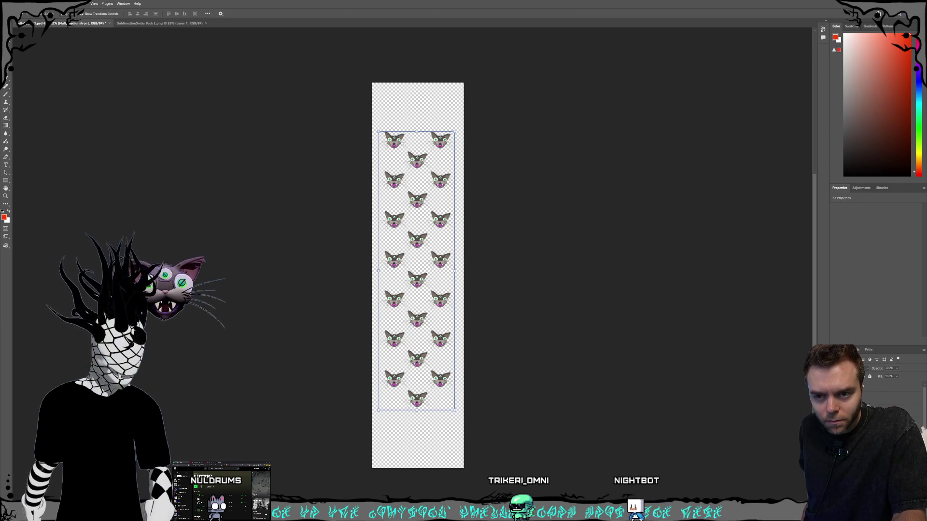
{"action": "left_click_drag", "start_coordinate": [416, 270], "coordinate": [417, 274]}
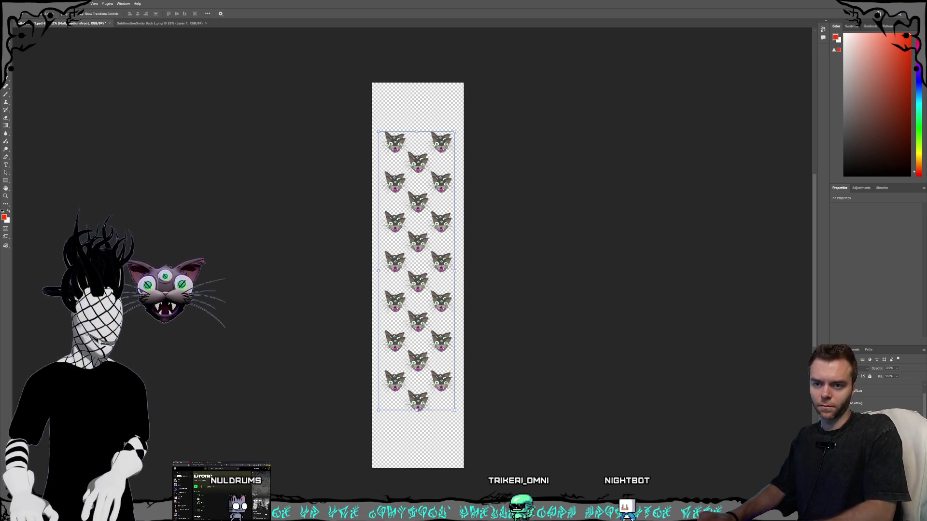
{"action": "left_click", "coordinate": [868, 390]}
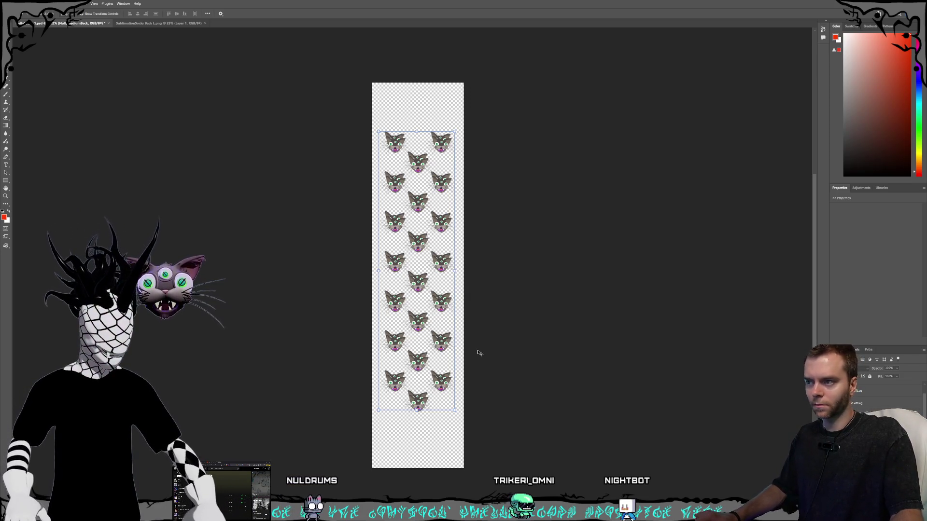
{"action": "left_click", "coordinate": [870, 381]}
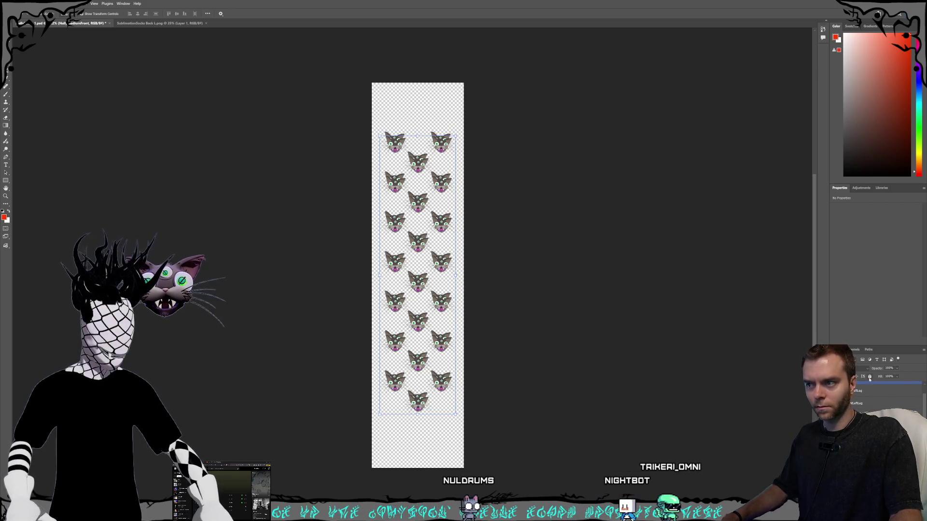
{"action": "left_click_drag", "start_coordinate": [870, 379], "coordinate": [869, 383]}
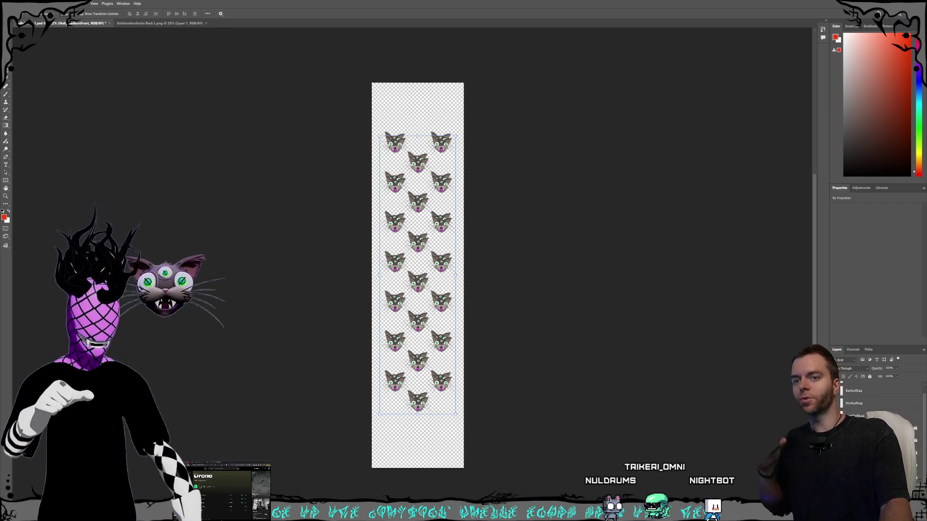
{"action": "left_click", "coordinate": [833, 428]}
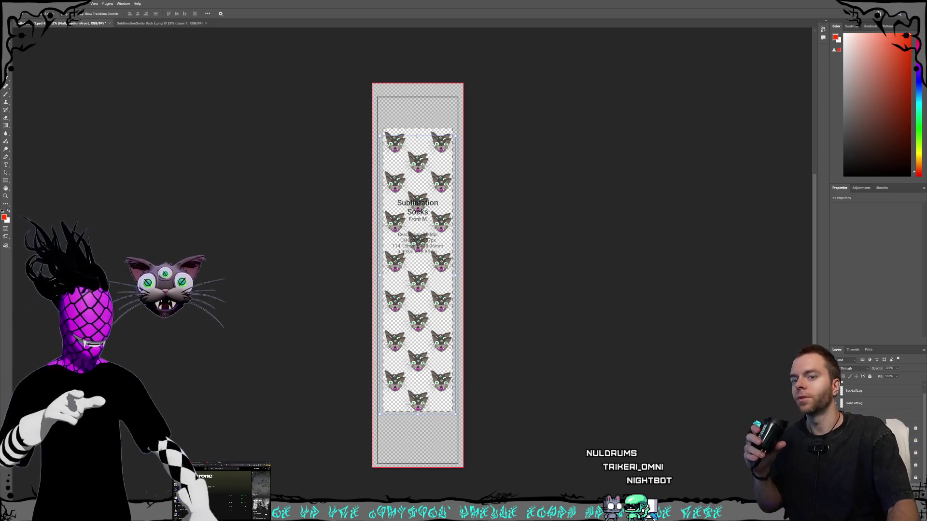
Restack the cat pattern layer among MediumFront2 and MediumBack, then move it up slightly.
{"action": "key", "text": "ctrl+plus"}
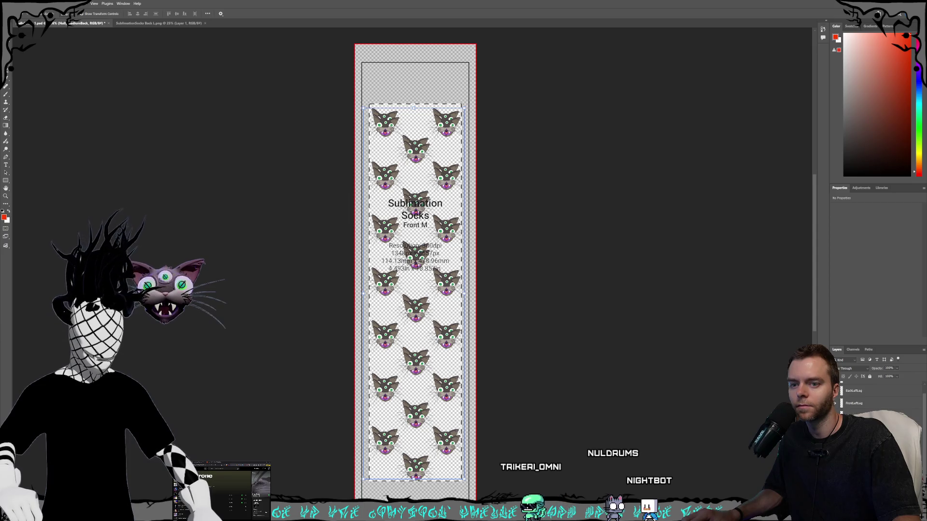
{"action": "key", "text": "alt+bracketright"}
{"action": "key", "text": "alt+bracketright"}
{"action": "key", "text": "alt+bracketright"}
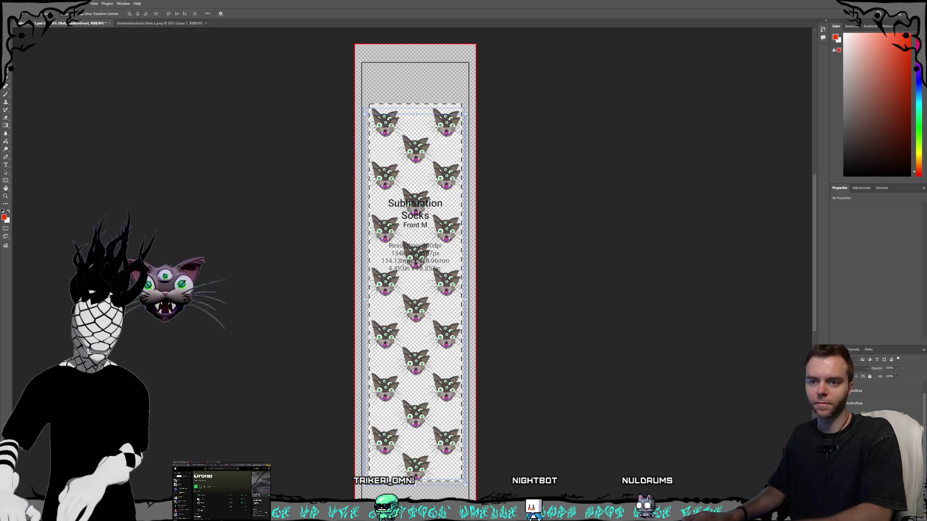
{"action": "key", "text": "alt+bracketleft"}
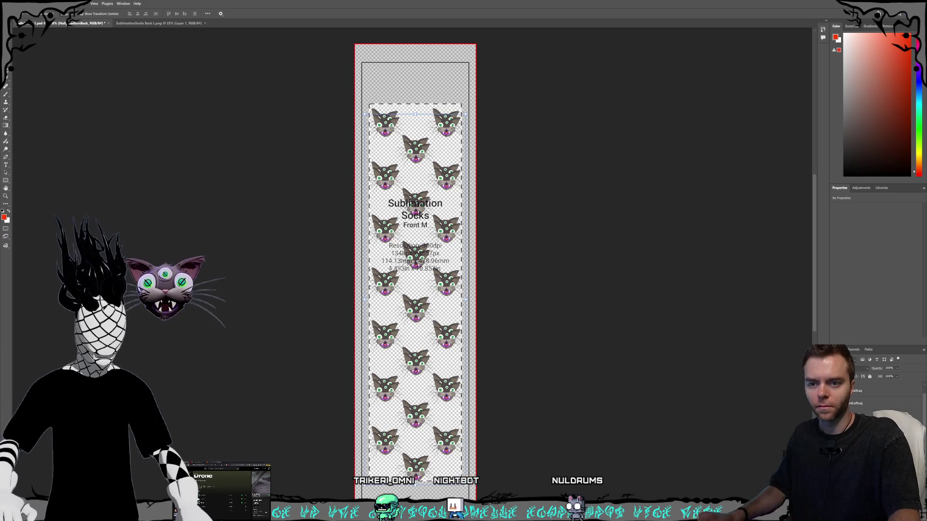
{"action": "key", "text": "alt+bracketright"}
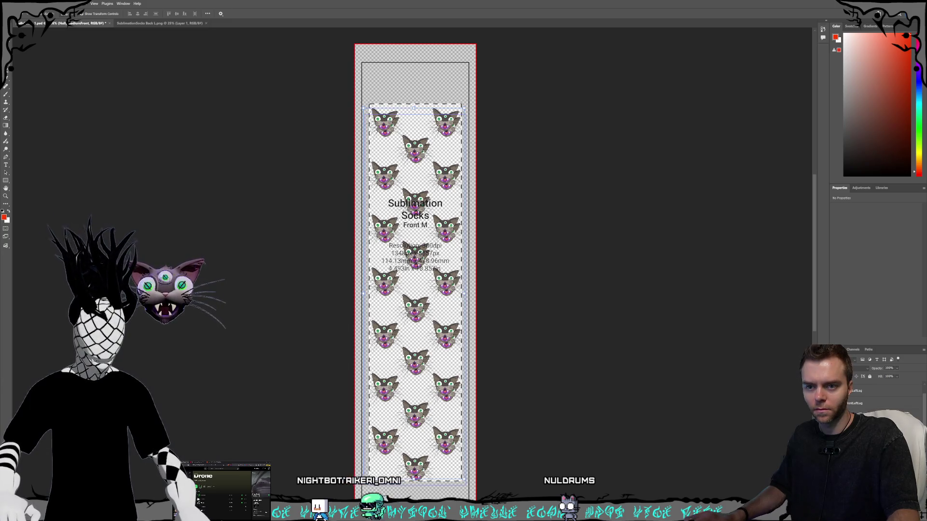
{"action": "left_click_drag", "start_coordinate": [857, 390], "coordinate": [872, 381]}
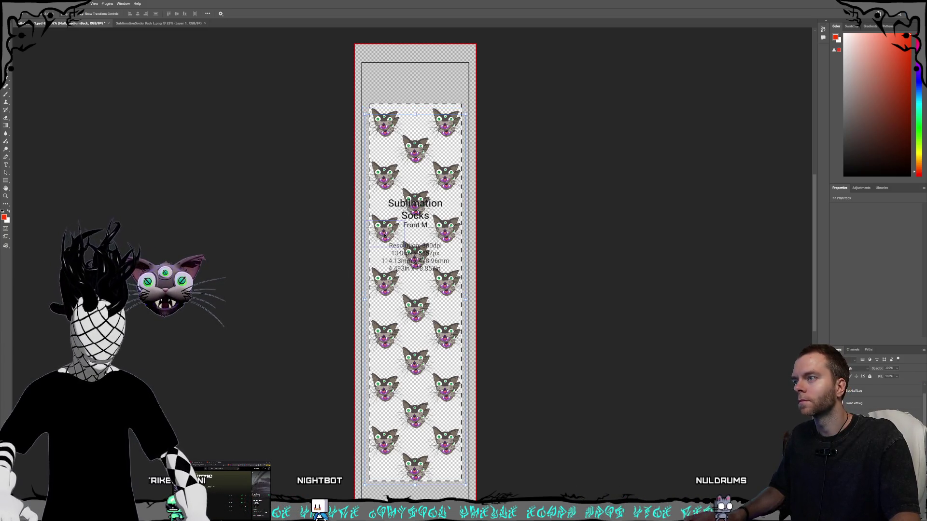
{"action": "left_click_drag", "start_coordinate": [481, 315], "coordinate": [492, 367]}
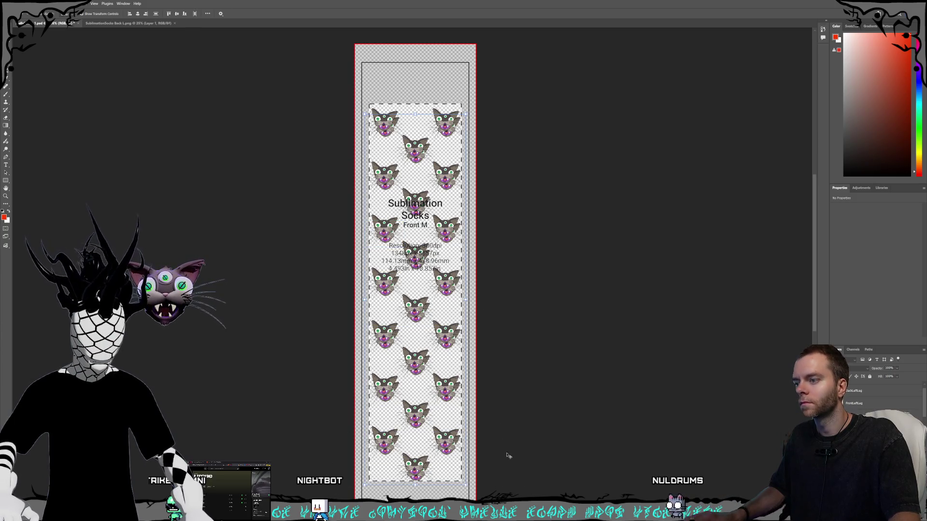
{"action": "left_click_drag", "start_coordinate": [422, 476], "coordinate": [421, 475]}
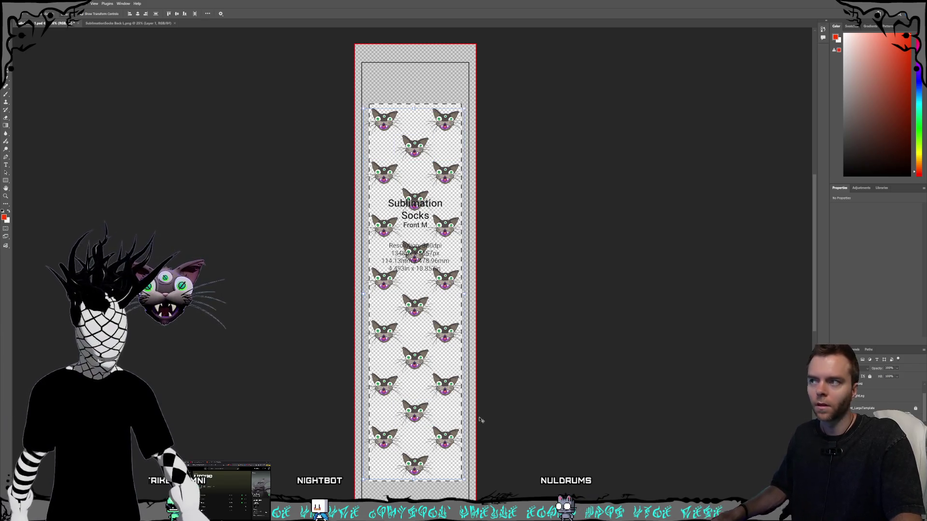
Alt-drag a duplicate of the cat pattern and shift it left to overlap the original.
{"action": "scroll", "coordinate": [450, 419], "scroll_direction": "up", "scroll_amount": 1}
{"action": "scroll", "coordinate": [464, 418], "scroll_direction": "down", "scroll_amount": 1}
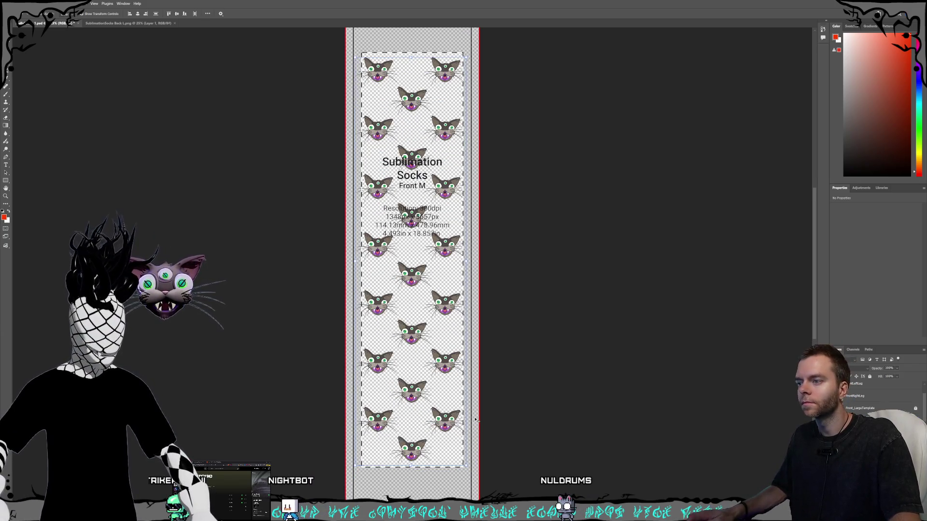
{"action": "scroll", "coordinate": [480, 416], "scroll_direction": "up", "scroll_amount": 1}
{"action": "scroll", "coordinate": [471, 409], "scroll_direction": "up", "scroll_amount": 1}
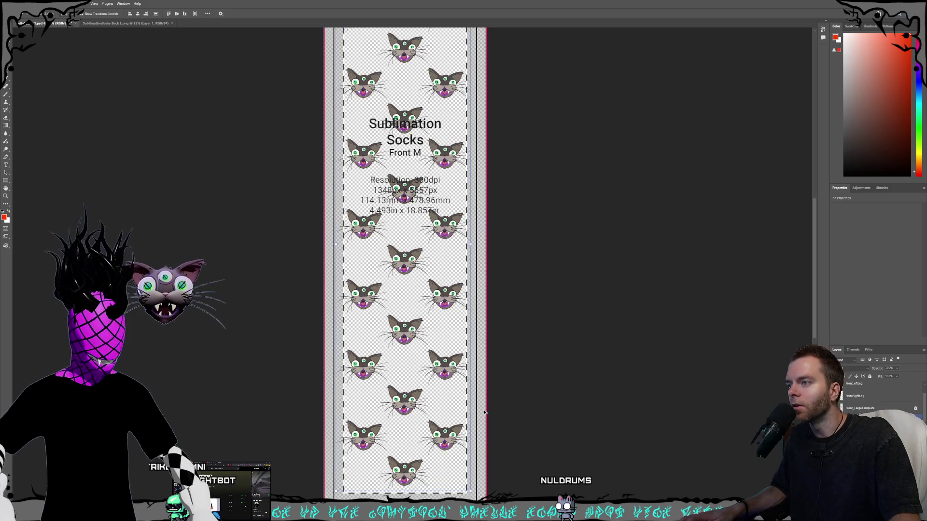
{"action": "scroll", "coordinate": [460, 402], "scroll_direction": "down", "scroll_amount": 1}
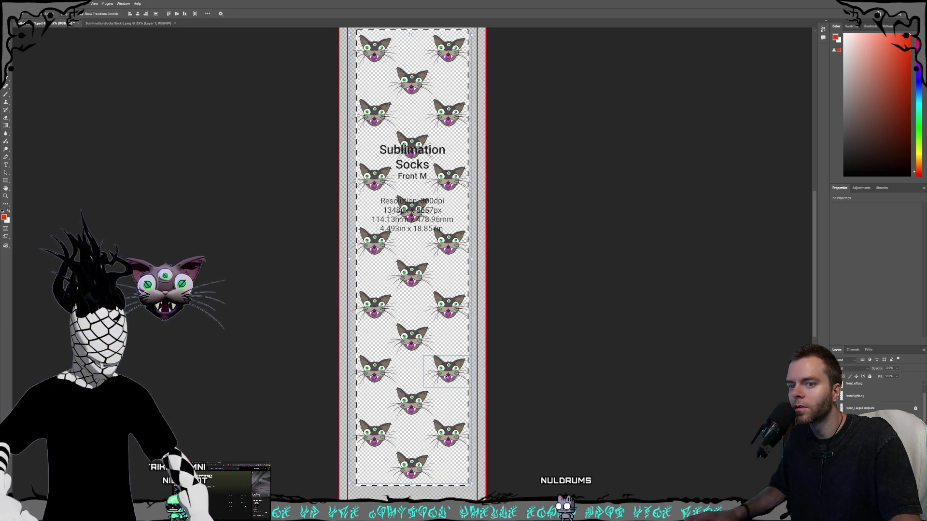
{"action": "scroll", "coordinate": [492, 381], "scroll_direction": "down", "scroll_amount": 1}
{"action": "scroll", "coordinate": [535, 388], "scroll_direction": "down", "scroll_amount": 1}
{"action": "scroll", "coordinate": [533, 420], "scroll_direction": "down", "scroll_amount": 1}
{"action": "left_click_drag", "start_coordinate": [535, 447], "coordinate": [252, 54]}
{"action": "scroll", "coordinate": [404, 281], "scroll_direction": "up", "scroll_amount": 1}
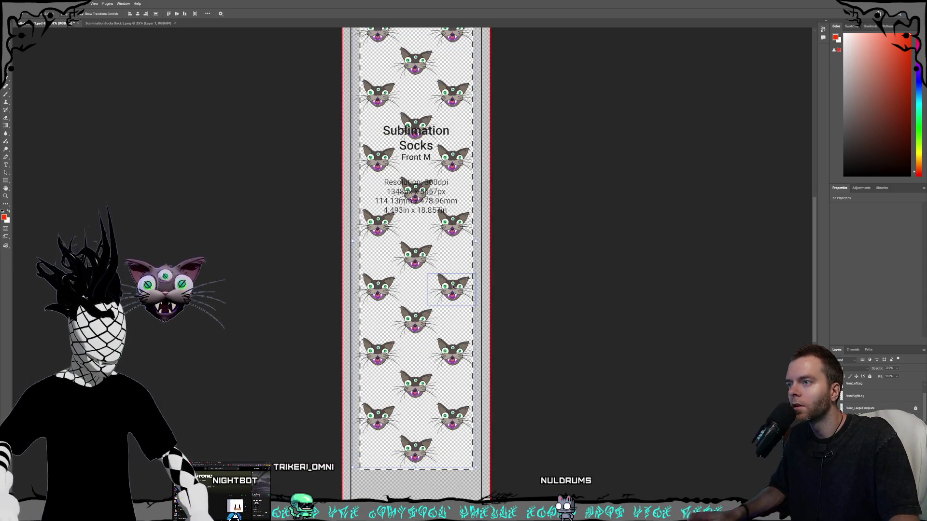
{"action": "left_click_drag", "start_coordinate": [454, 287], "coordinate": [429, 286]}
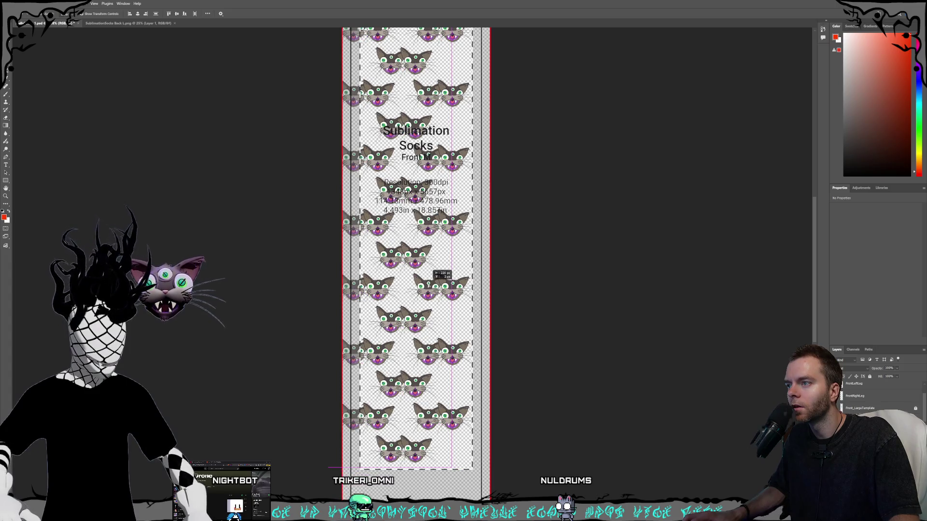
{"action": "key", "text": "shift+Left"}
{"action": "key", "text": "shift+Left"}
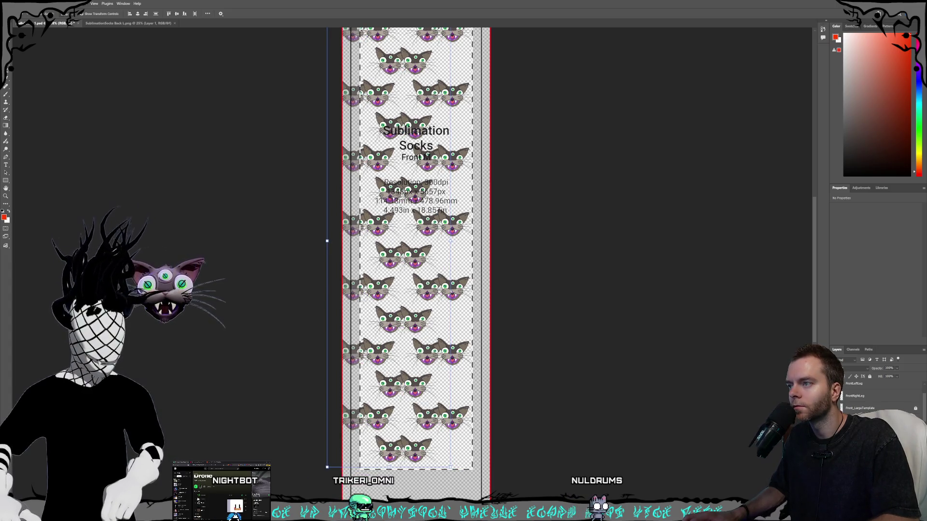
{"action": "key", "text": "shift+Left"}
{"action": "key", "text": "shift+Left"}
{"action": "key", "text": "shift+Left"}
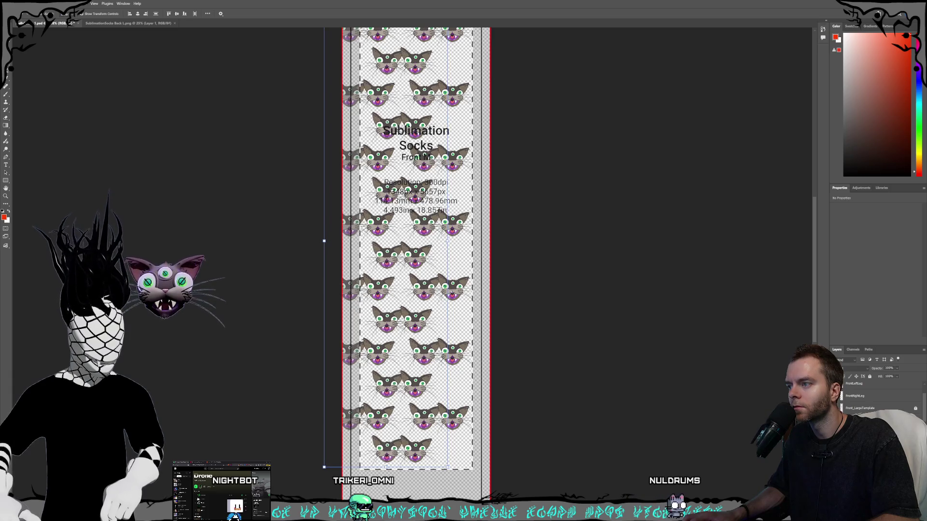
{"action": "key", "text": "shift+Left"}
{"action": "key", "text": "shift+Left"}
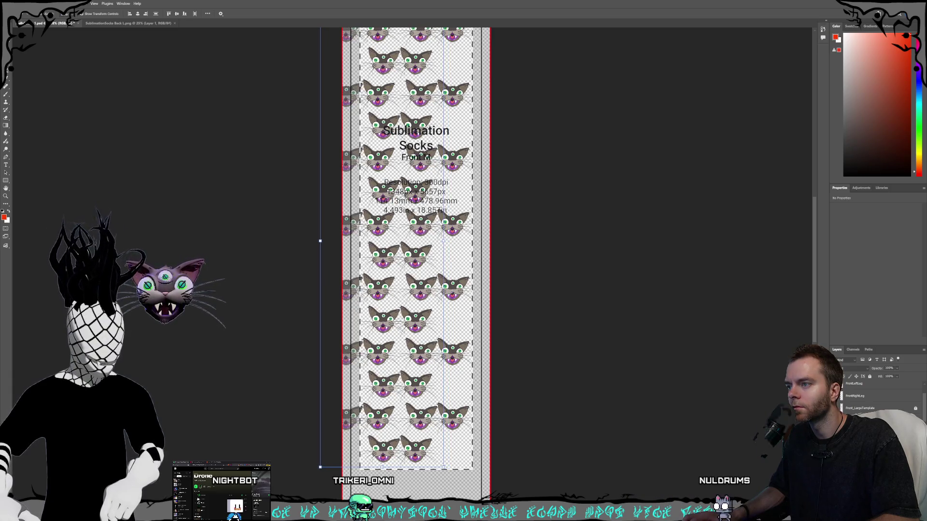
{"action": "left_click_drag", "start_coordinate": [390, 314], "coordinate": [387, 314]}
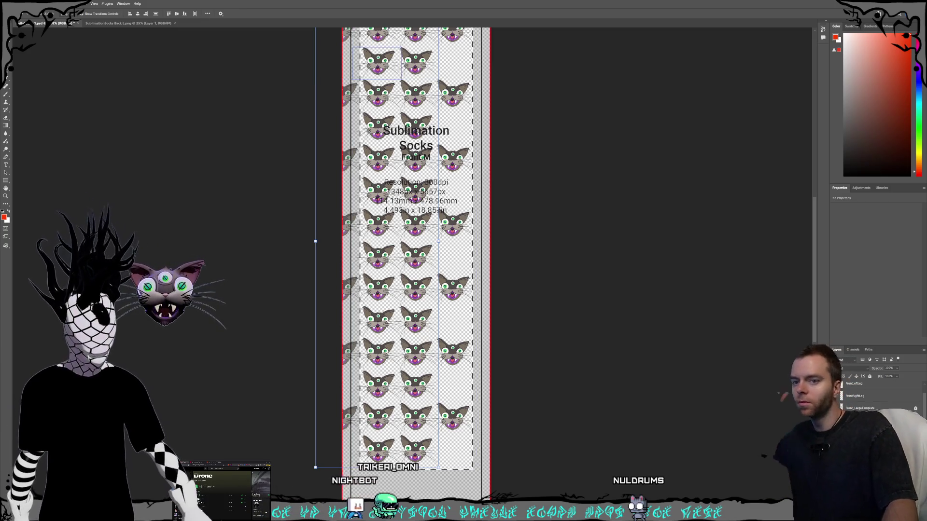
Select the top-left cat head in the grid.
{"action": "scroll", "coordinate": [873, 396], "scroll_direction": "down", "scroll_amount": 2}
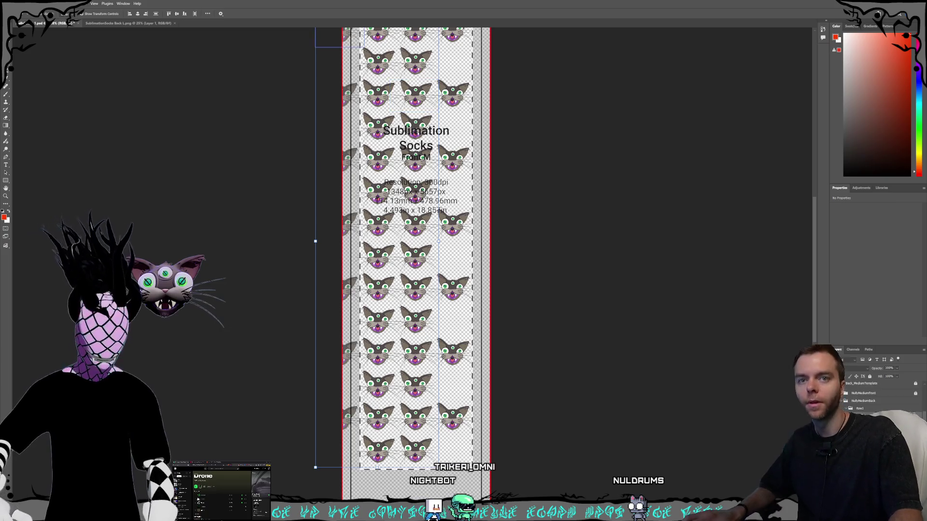
{"action": "left_click", "coordinate": [376, 63]}
{"action": "scroll", "coordinate": [473, 325], "scroll_direction": "up", "scroll_amount": 3}
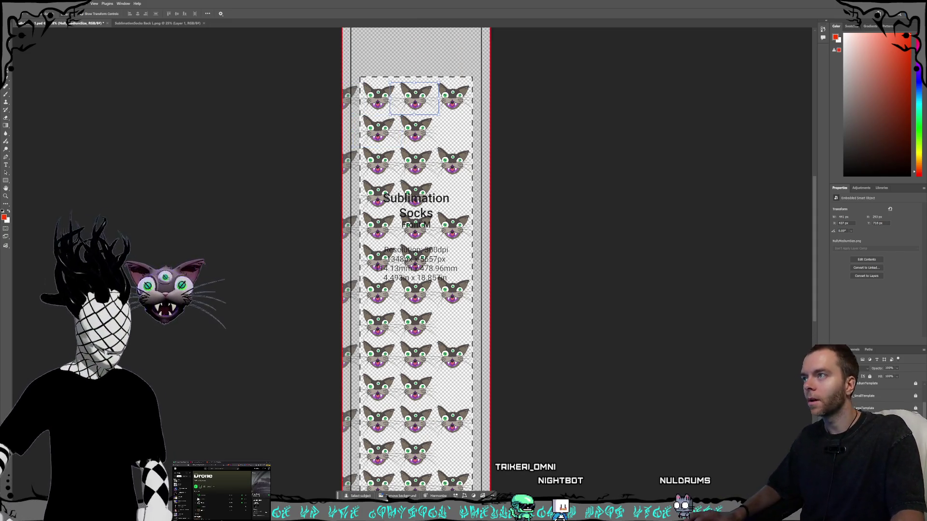
Select the six left-edge cat heads and move them onto the right column.
{"action": "mouse_move", "coordinate": [341, 275]}
{"action": "left_mouse_down"}
{"action": "mouse_move", "coordinate": [314, 211]}
{"action": "mouse_move", "coordinate": [314, 120]}
{"action": "left_mouse_up"}
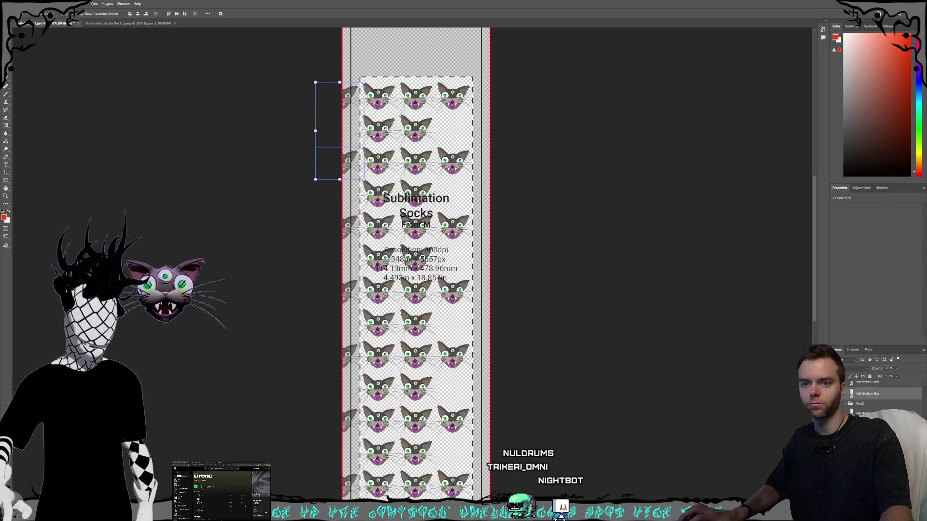
{"action": "left_click", "coordinate": [349, 224], "text": "shift"}
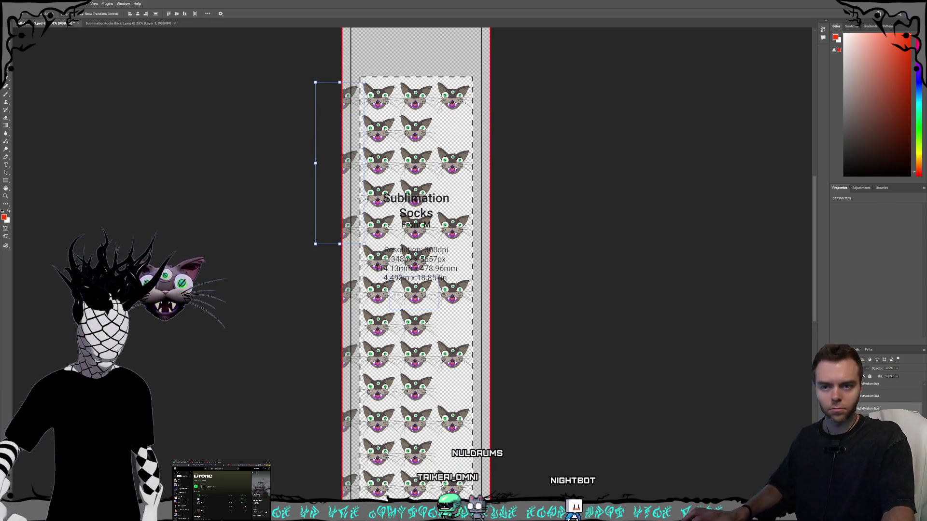
{"action": "left_click", "coordinate": [350, 292], "text": "shift"}
{"action": "left_click", "coordinate": [350, 358], "text": "shift"}
{"action": "left_click", "coordinate": [350, 420], "text": "shift"}
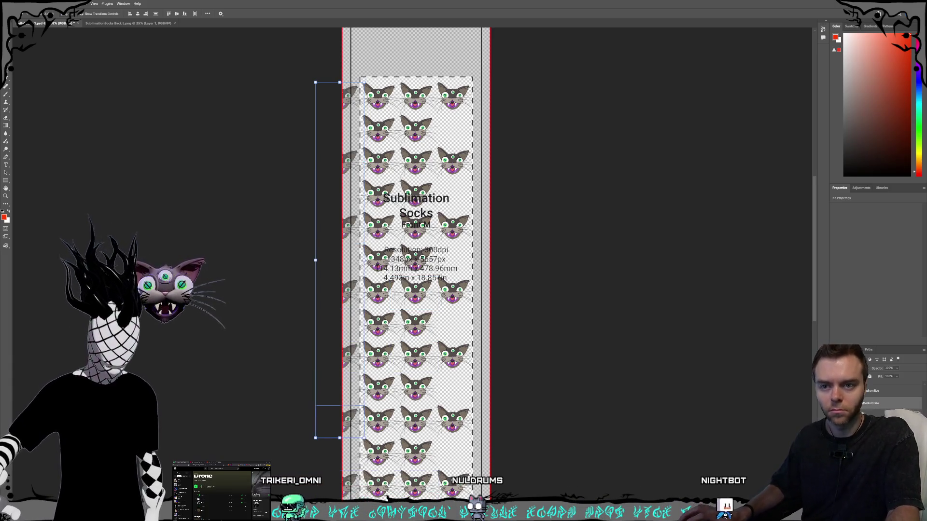
{"action": "left_click", "coordinate": [349, 482], "text": "shift"}
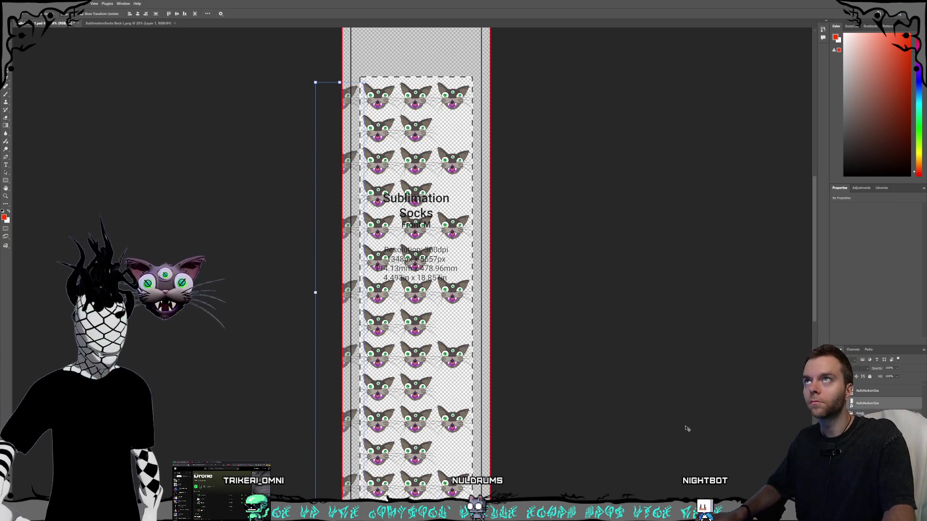
{"action": "mouse_move", "coordinate": [348, 159]}
{"action": "left_mouse_down"}
{"action": "mouse_move", "coordinate": [337, 158]}
{"action": "mouse_move", "coordinate": [461, 152]}
{"action": "mouse_move", "coordinate": [467, 179]}
{"action": "left_mouse_up"}
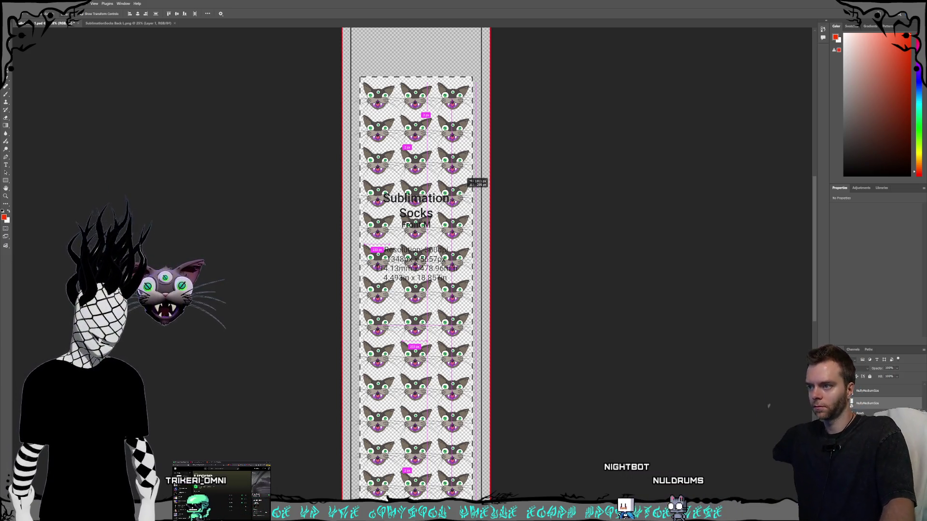
{"action": "left_click_drag", "start_coordinate": [472, 183], "coordinate": [473, 183]}
{"action": "scroll", "coordinate": [594, 230], "scroll_direction": "down", "scroll_amount": 3}
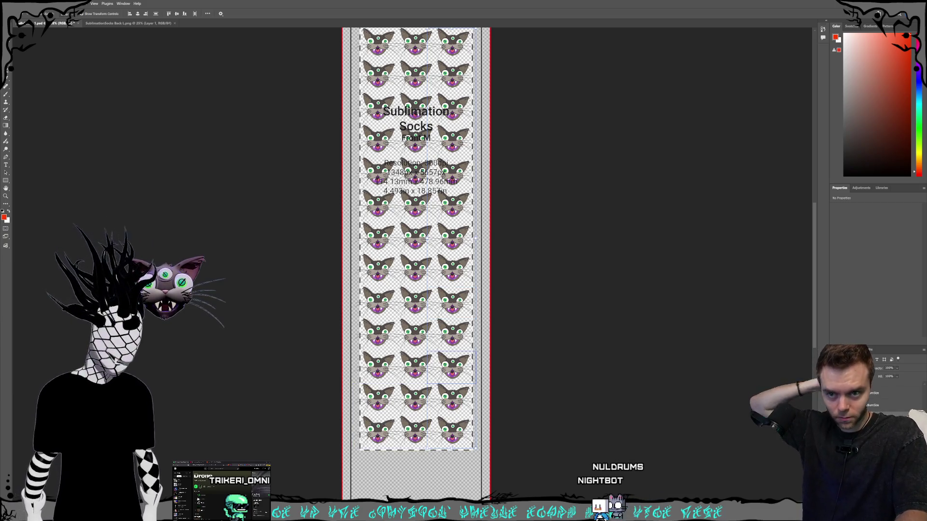
Hide one cat layer for a sparser alternating layout and hide the sock template overlay.
{"action": "left_click", "coordinate": [414, 400]}
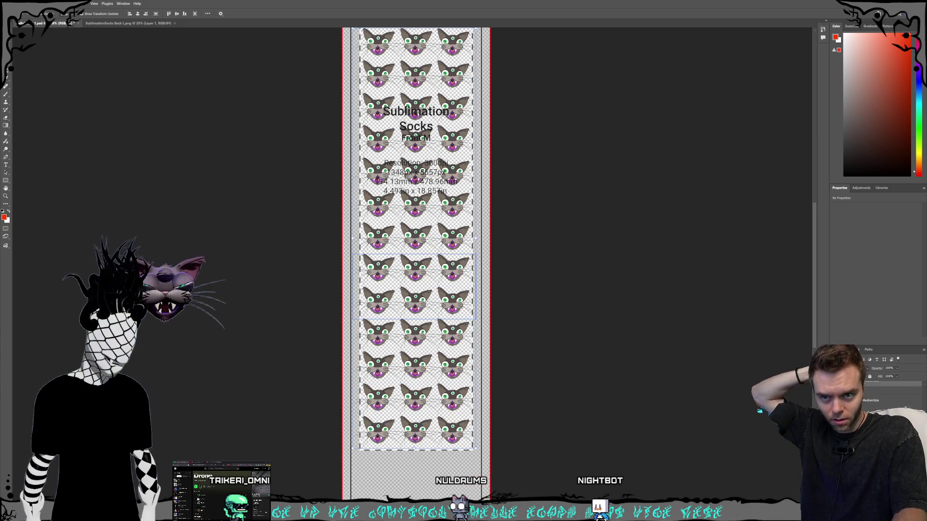
{"action": "left_click", "coordinate": [414, 222]}
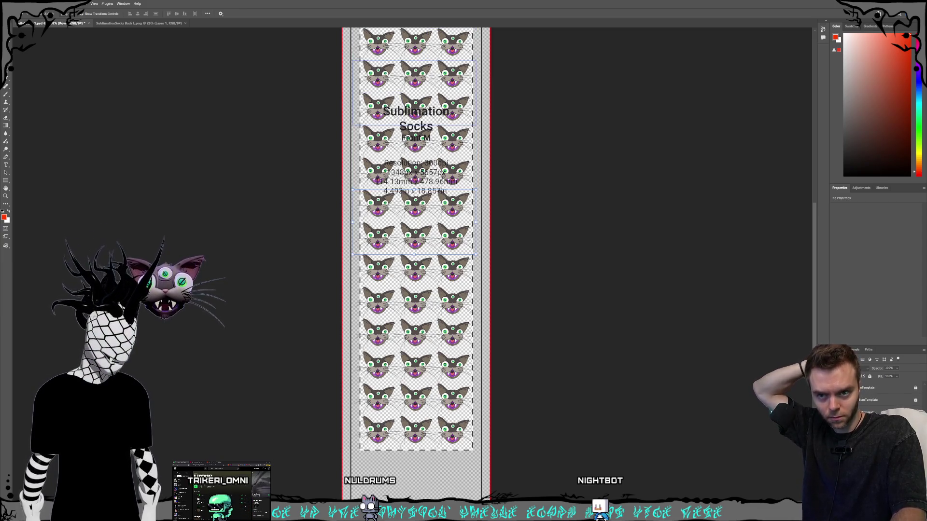
{"action": "left_click", "coordinate": [414, 289]}
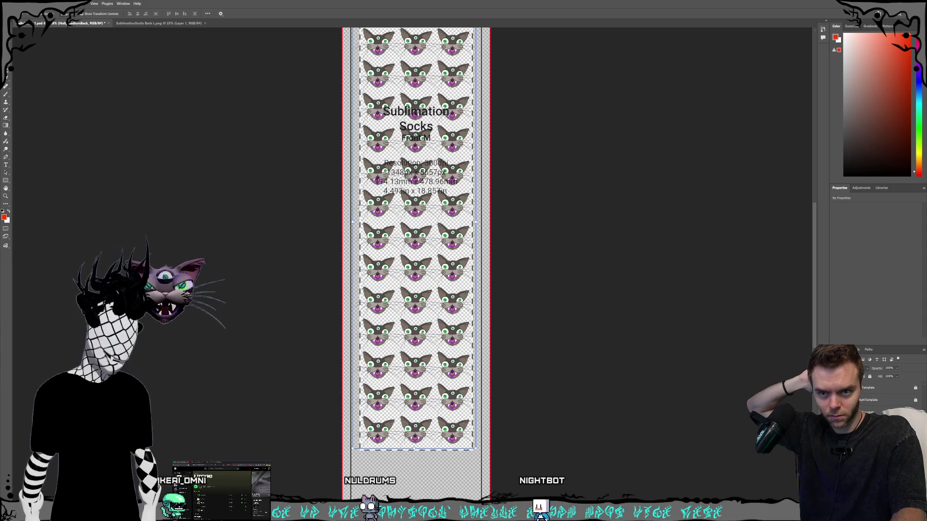
{"action": "scroll", "coordinate": [883, 395], "scroll_direction": "up", "scroll_amount": 3}
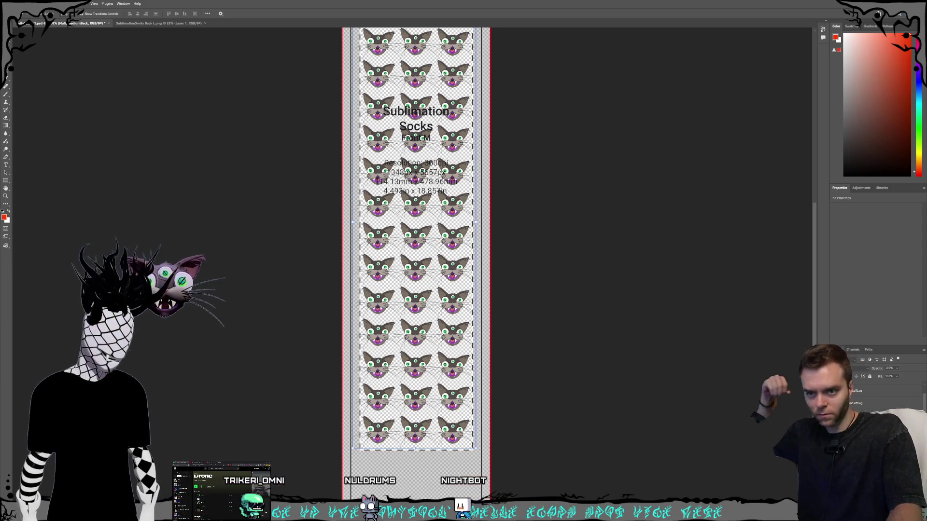
{"action": "left_click", "coordinate": [837, 390]}
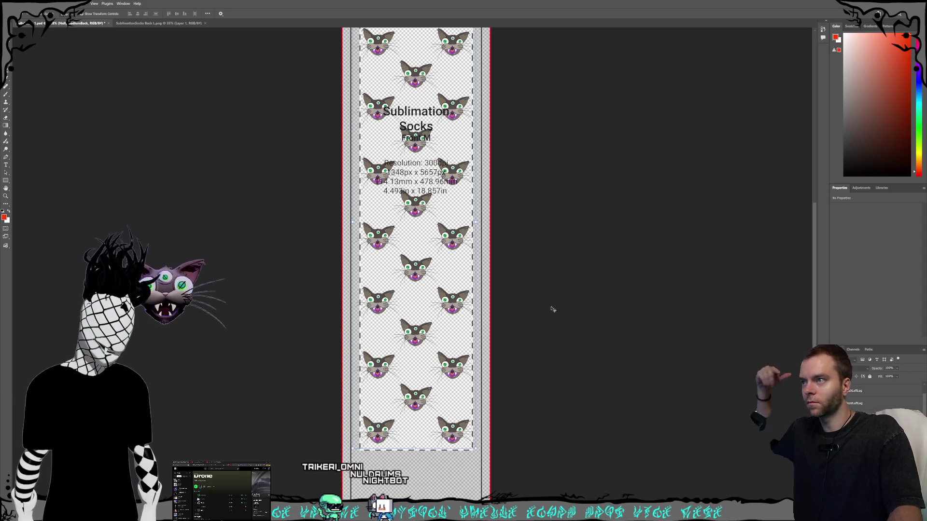
{"action": "key", "text": "ctrl+comma"}
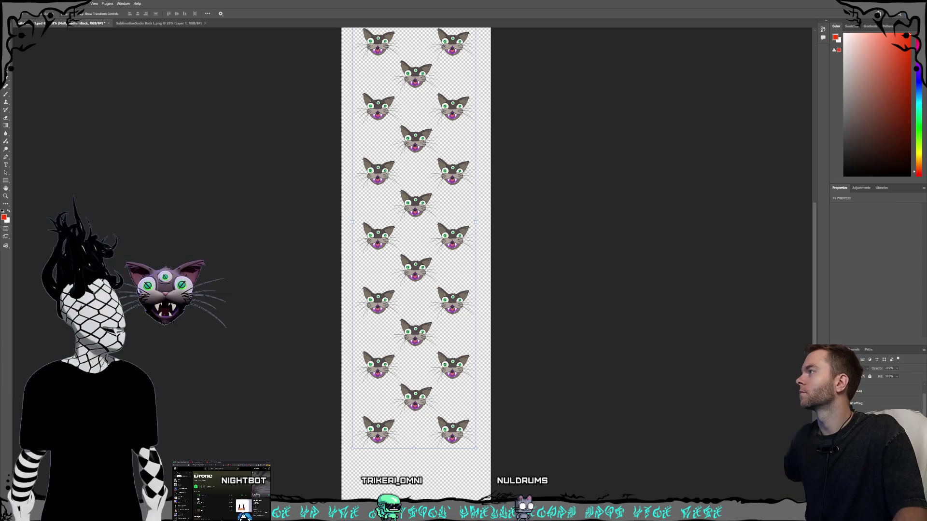
Start exporting the pattern as a PNG from the File menu.
{"action": "left_click", "coordinate": [11, 3]}
{"action": "mouse_move", "coordinate": [48, 104]}
{"action": "left_click", "coordinate": [115, 104]}
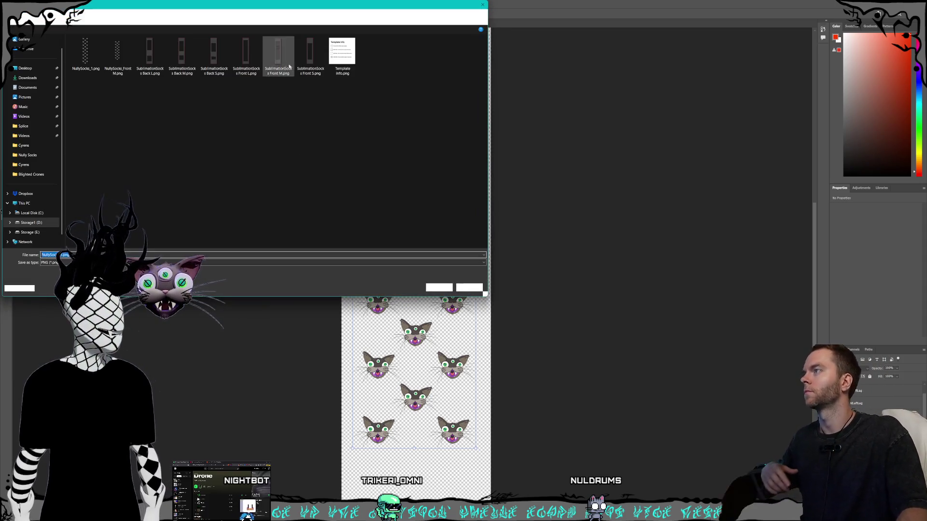
Export as NullySocks_FrontM.png and switch to the Printify sock editor in the browser.
{"action": "left_click", "coordinate": [117, 54]}
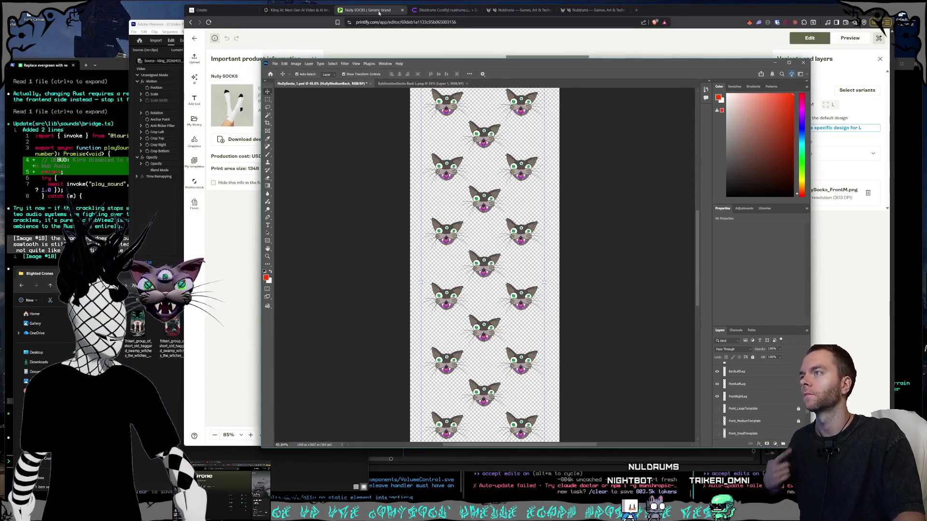
{"action": "left_click", "coordinate": [379, 13]}
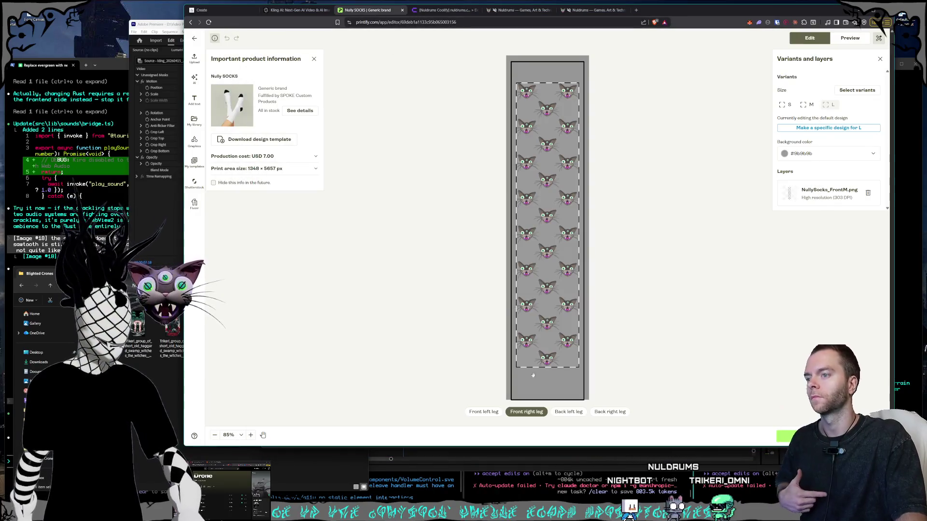
Delete the old cat-pattern designs from the front left and front right legs.
{"action": "left_click", "coordinate": [492, 413]}
{"action": "left_click", "coordinate": [557, 300]}
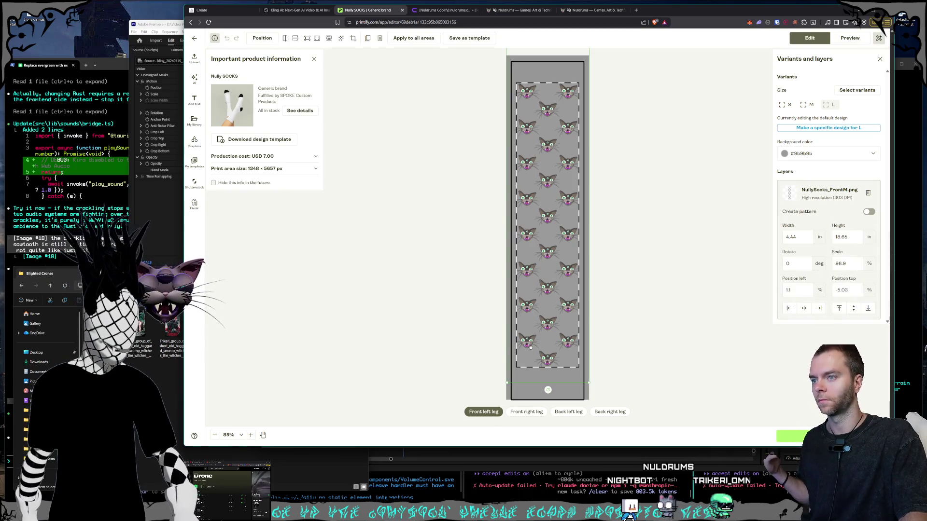
{"action": "key", "text": "Delete"}
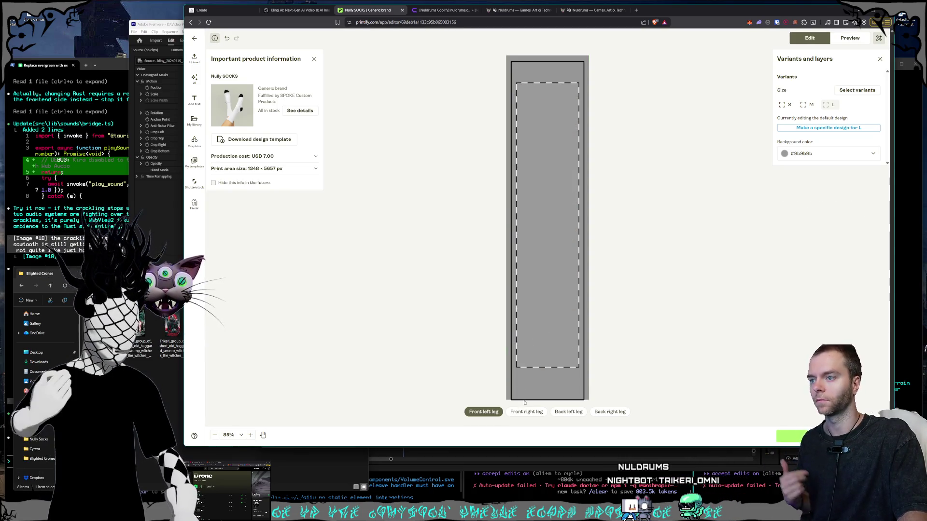
{"action": "left_click", "coordinate": [526, 412]}
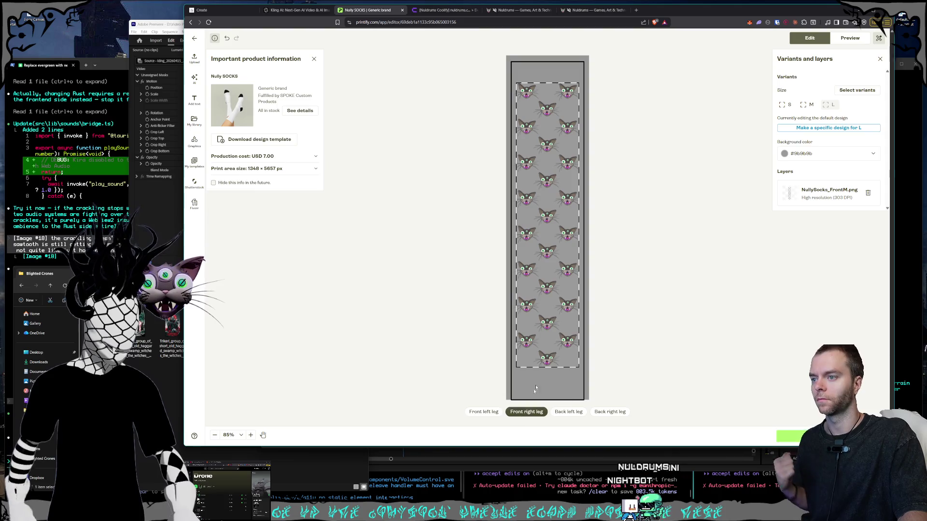
{"action": "left_click", "coordinate": [546, 345]}
{"action": "key", "text": "Delete"}
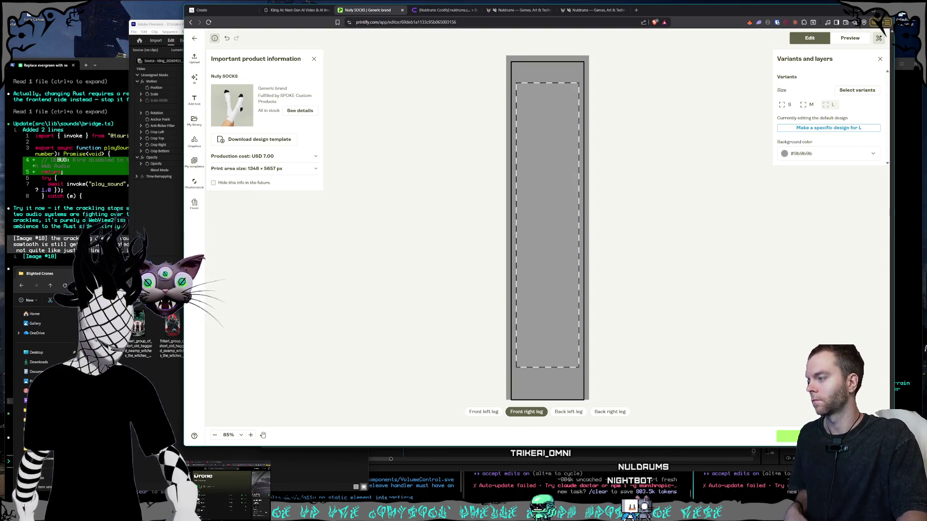
Drag NullySocks_FrontM.png from Explorer onto the front left leg canvas.
{"action": "key", "text": "alt+Tab"}
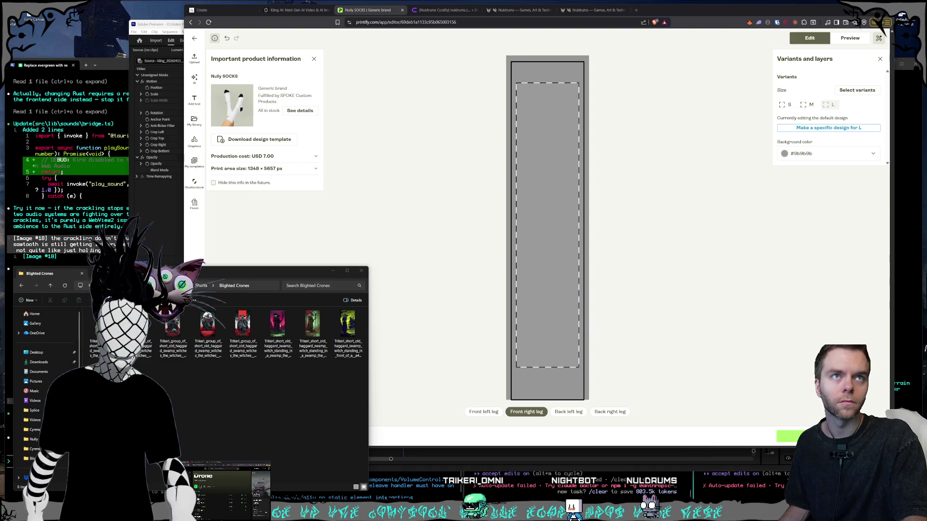
{"action": "left_click", "coordinate": [704, 375]}
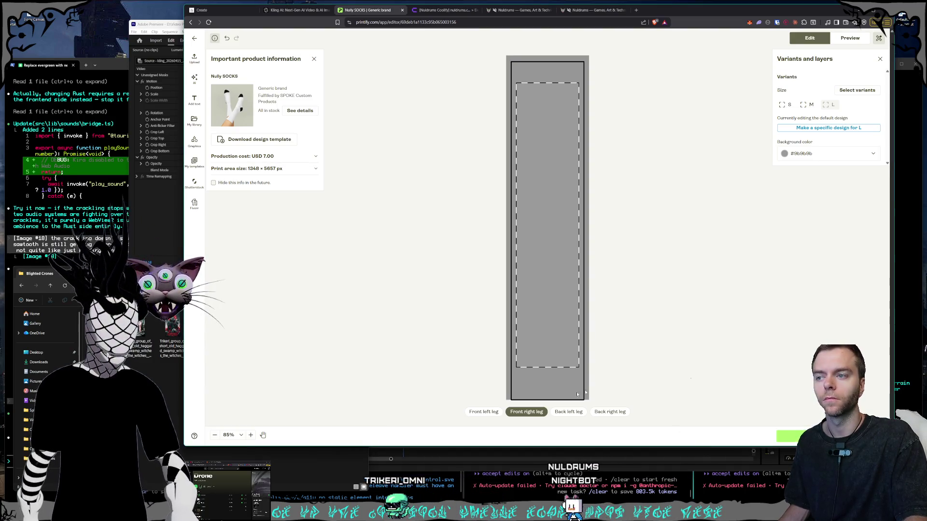
{"action": "left_click", "coordinate": [483, 411]}
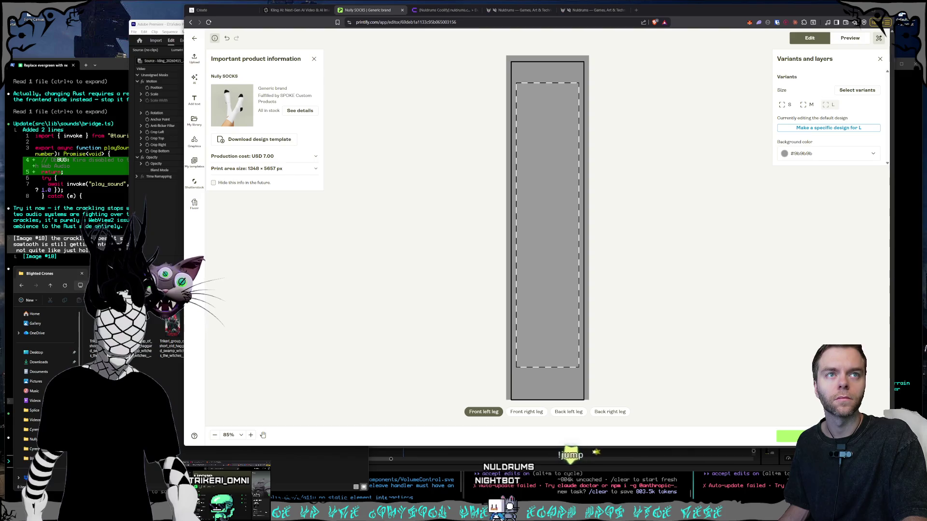
{"action": "mouse_move", "coordinate": [737, 309]}
{"action": "left_mouse_down"}
{"action": "mouse_move", "coordinate": [571, 263]}
{"action": "mouse_move", "coordinate": [539, 240]}
{"action": "mouse_move", "coordinate": [589, 245]}
{"action": "left_mouse_up"}
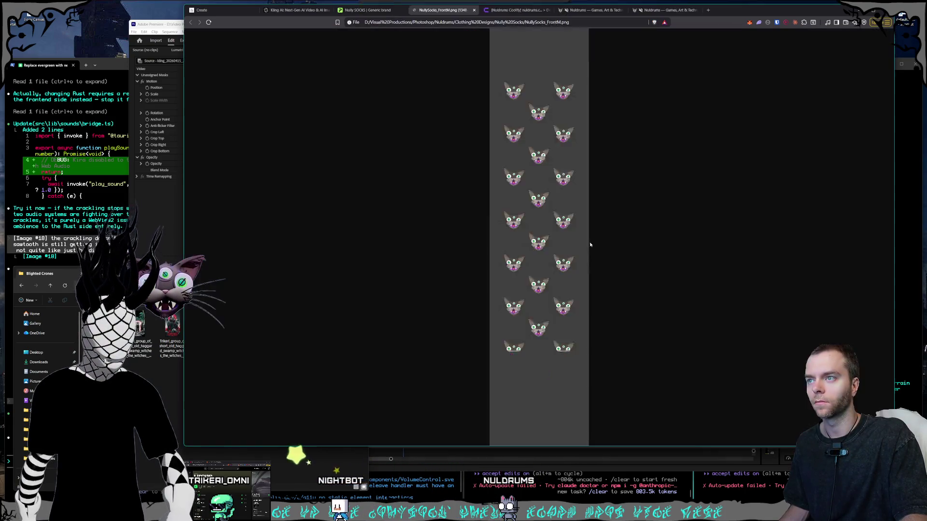
{"action": "left_click", "coordinate": [476, 10]}
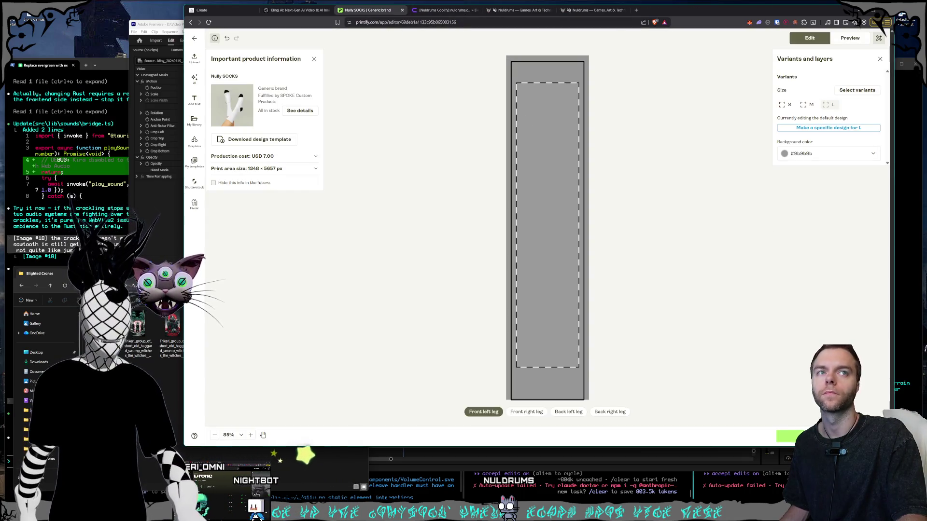
{"action": "mouse_move", "coordinate": [677, 310]}
{"action": "left_mouse_down"}
{"action": "mouse_move", "coordinate": [541, 250]}
{"action": "mouse_move", "coordinate": [548, 268]}
{"action": "left_mouse_up"}
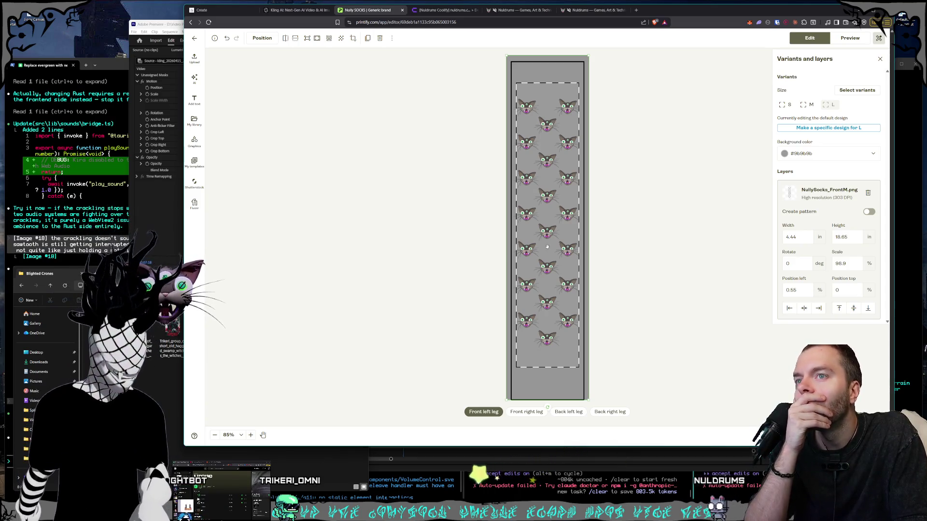
On size M, place NullySocks_BackM.png on the front right leg.
{"action": "left_click", "coordinate": [804, 106]}
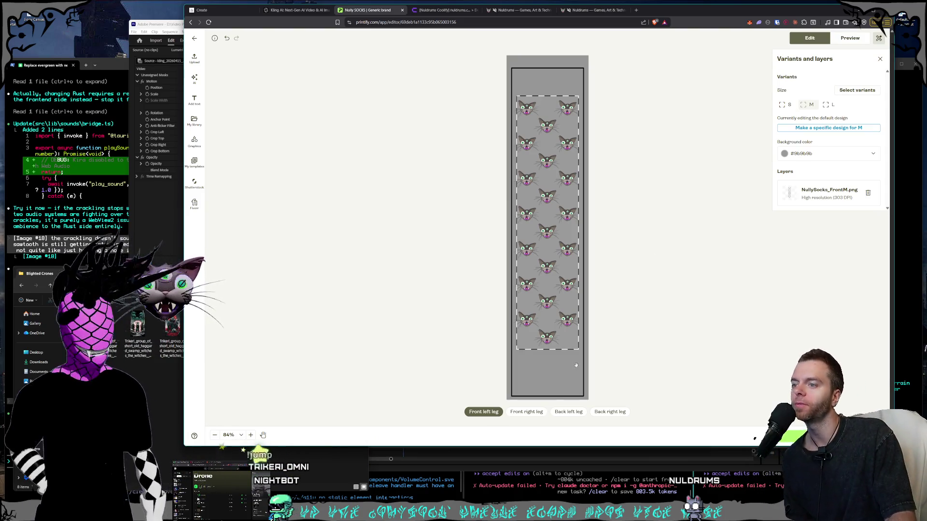
{"action": "left_click", "coordinate": [526, 414]}
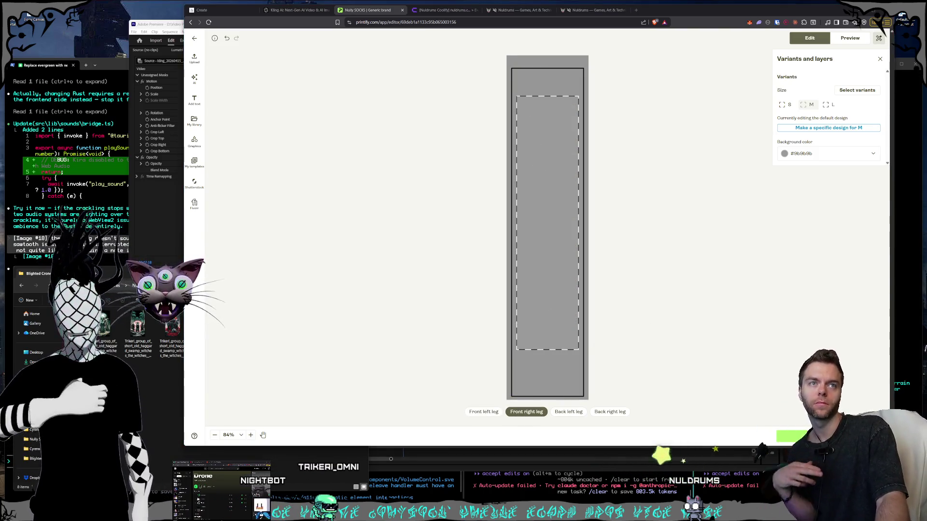
{"action": "mouse_move", "coordinate": [926, 272]}
{"action": "left_mouse_down"}
{"action": "mouse_move", "coordinate": [514, 266]}
{"action": "mouse_move", "coordinate": [537, 268]}
{"action": "left_mouse_up"}
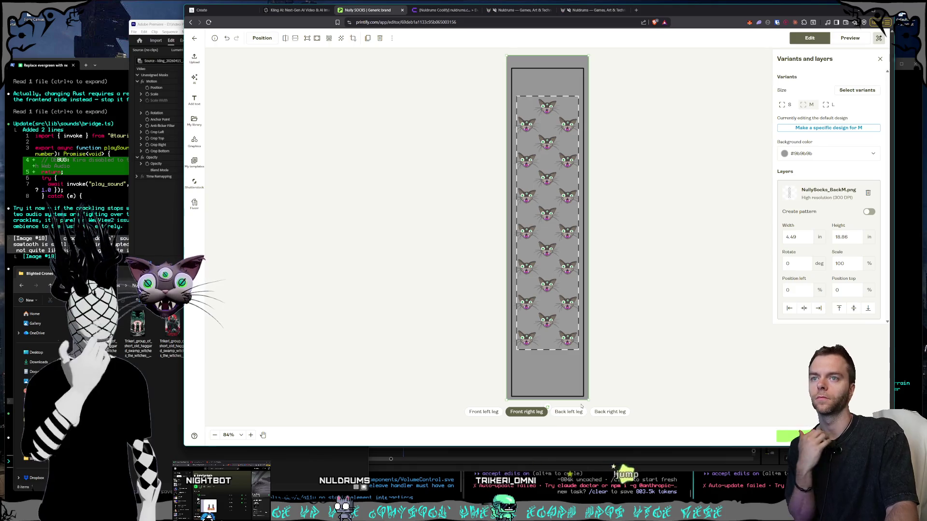
Check the back left, back right and front right leg designs across sizes L, S and M.
{"action": "left_click", "coordinate": [575, 414]}
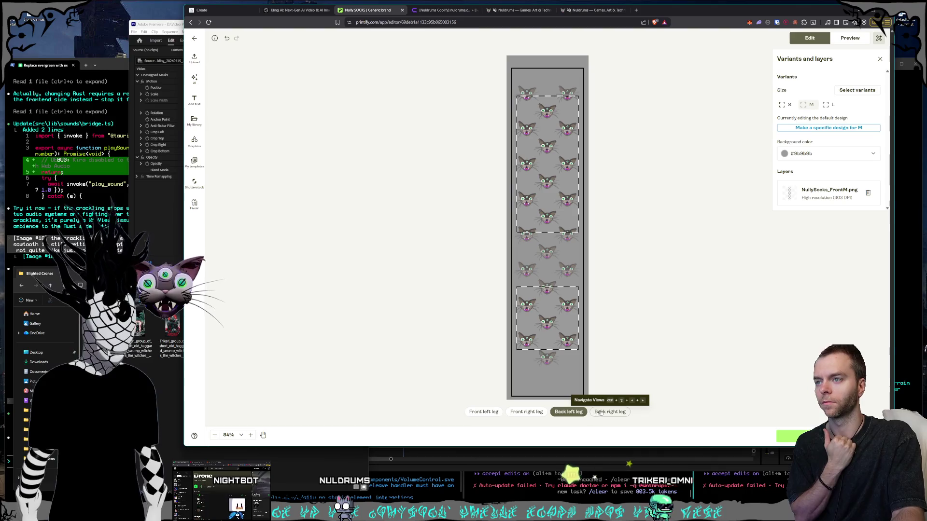
{"action": "left_click", "coordinate": [622, 412]}
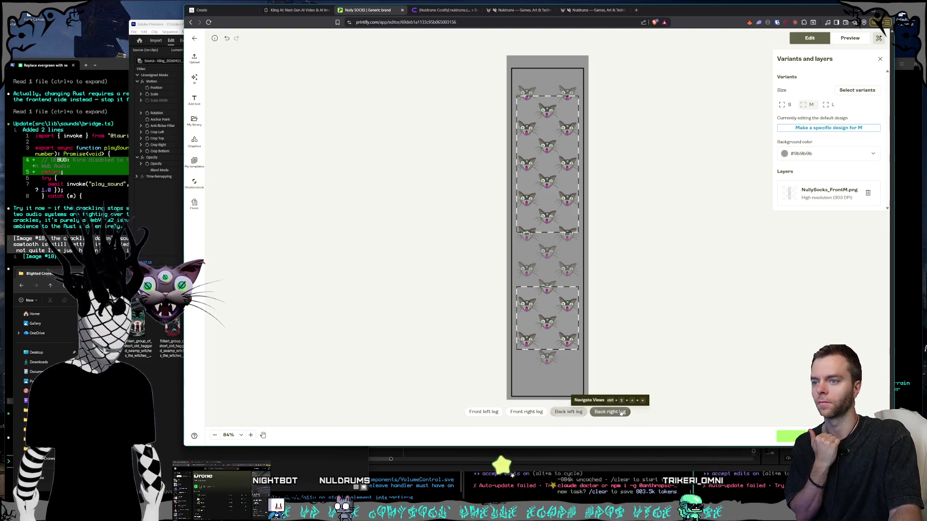
{"action": "left_click", "coordinate": [569, 412]}
{"action": "left_click", "coordinate": [534, 414]}
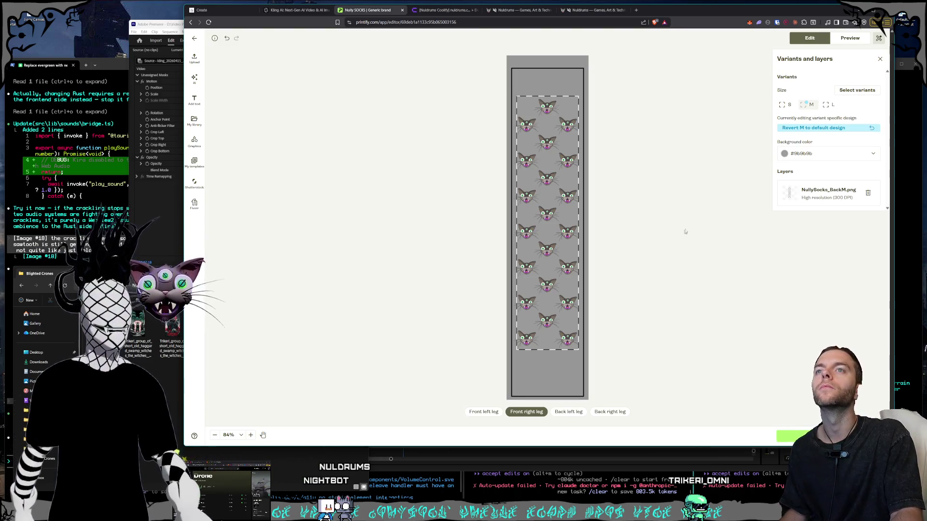
{"action": "left_click", "coordinate": [826, 105]}
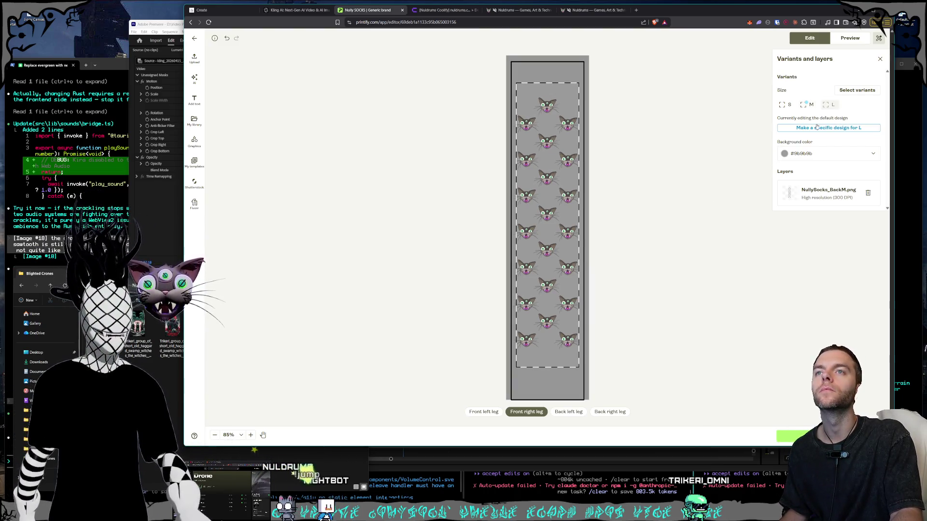
{"action": "left_click", "coordinate": [785, 106]}
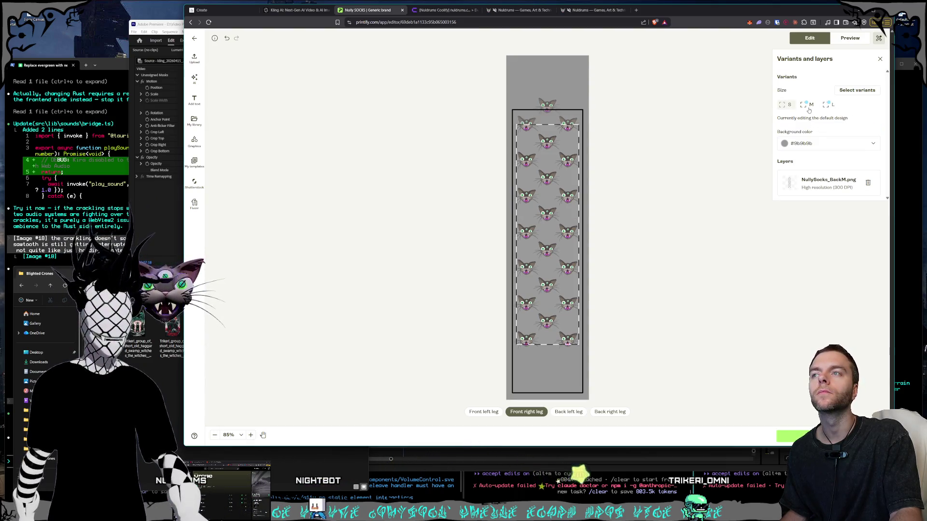
{"action": "left_click", "coordinate": [809, 108]}
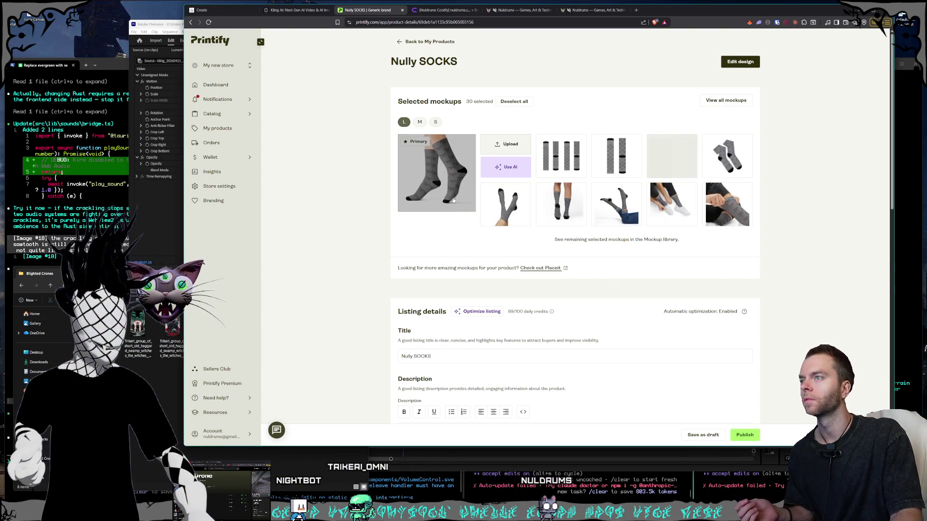
Preview the primary, hands-on and worn-on-legs sock mockups in the gallery, then close it.
{"action": "left_click", "coordinate": [453, 200]}
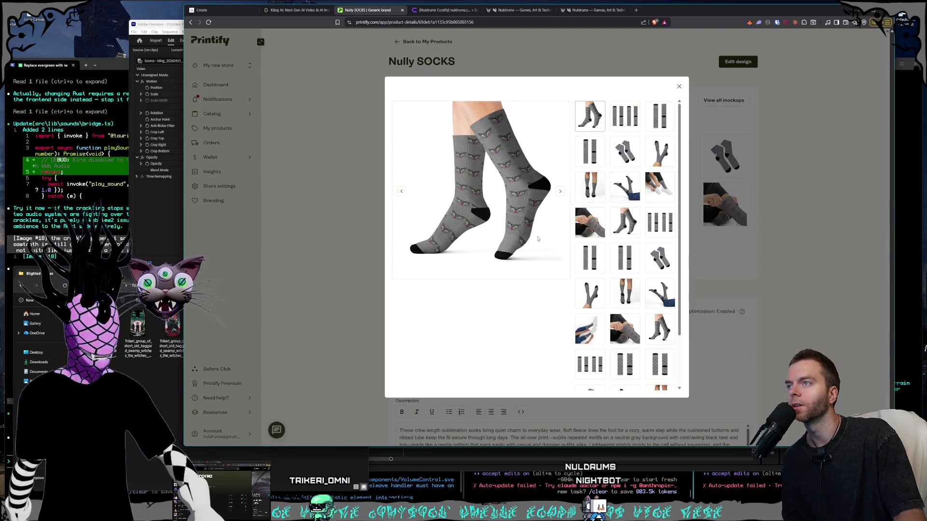
{"action": "left_click", "coordinate": [589, 179]}
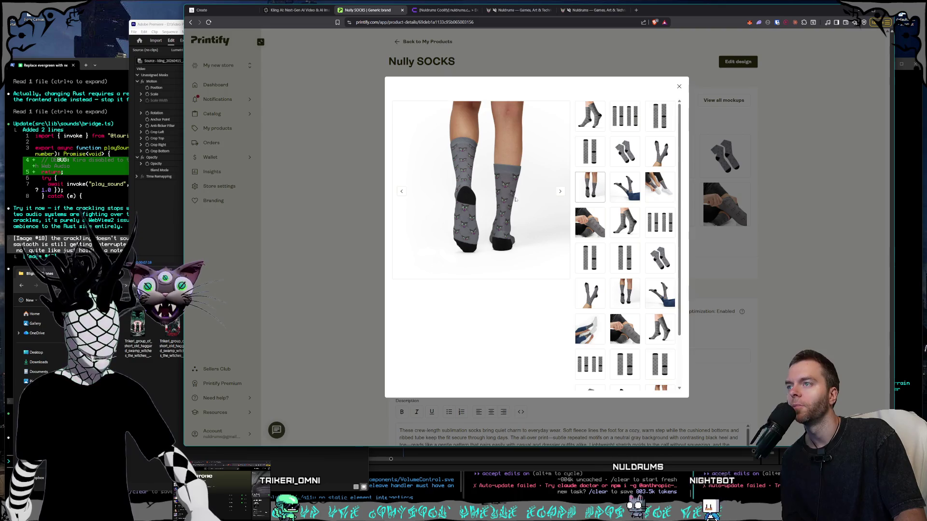
{"action": "left_click", "coordinate": [596, 226]}
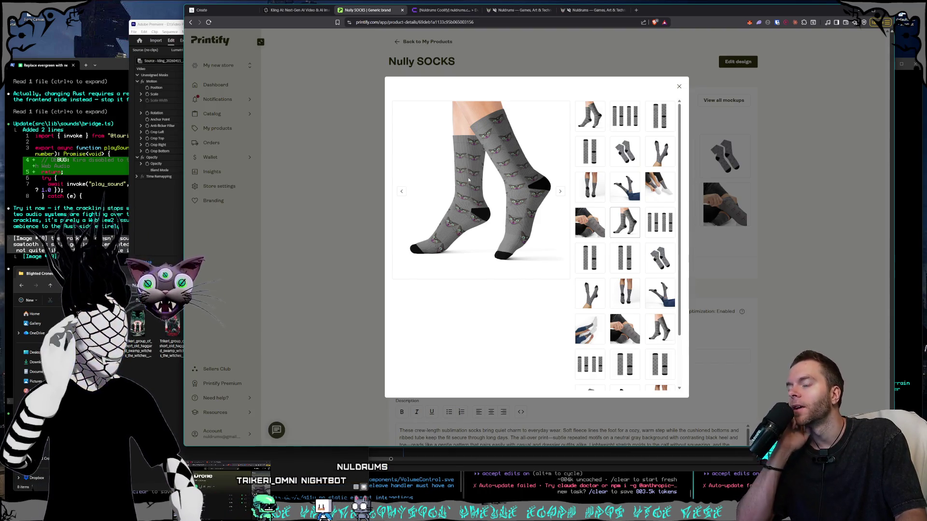
{"action": "left_click", "coordinate": [619, 302]}
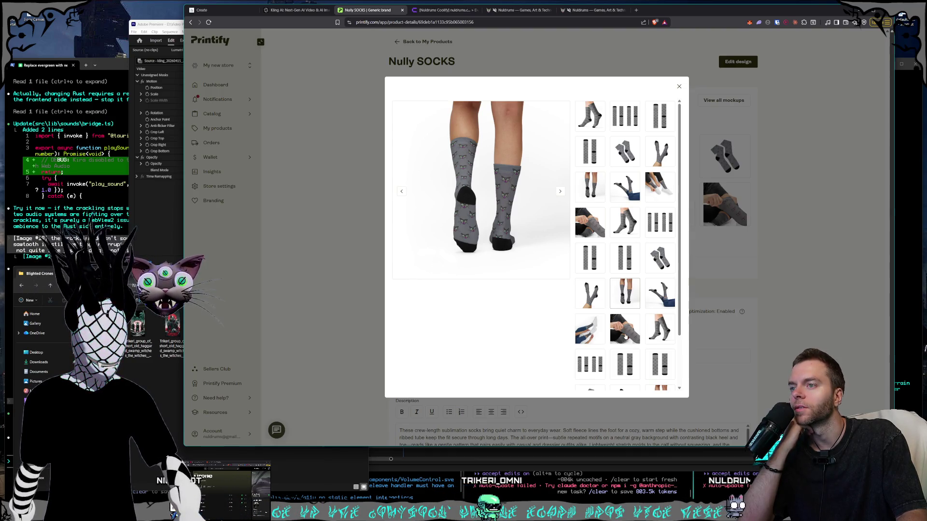
{"action": "left_click", "coordinate": [590, 295]}
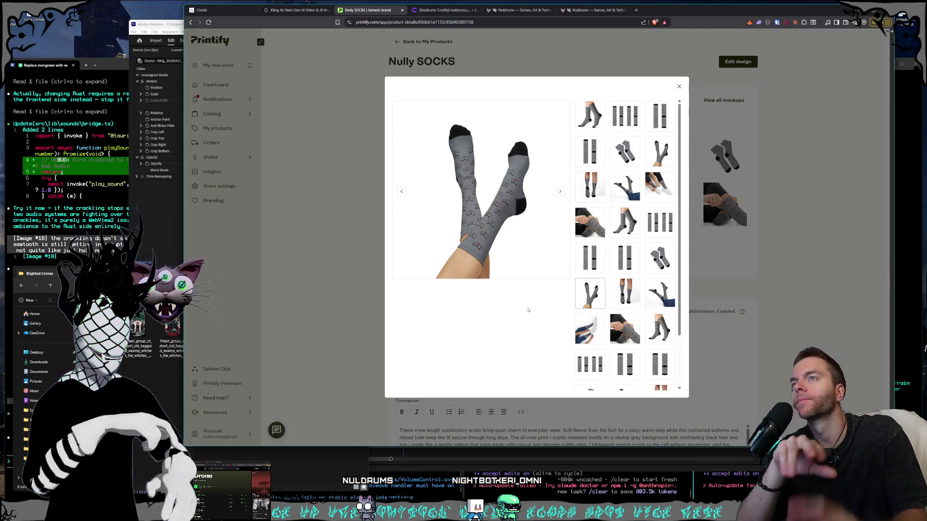
{"action": "left_click", "coordinate": [689, 73]}
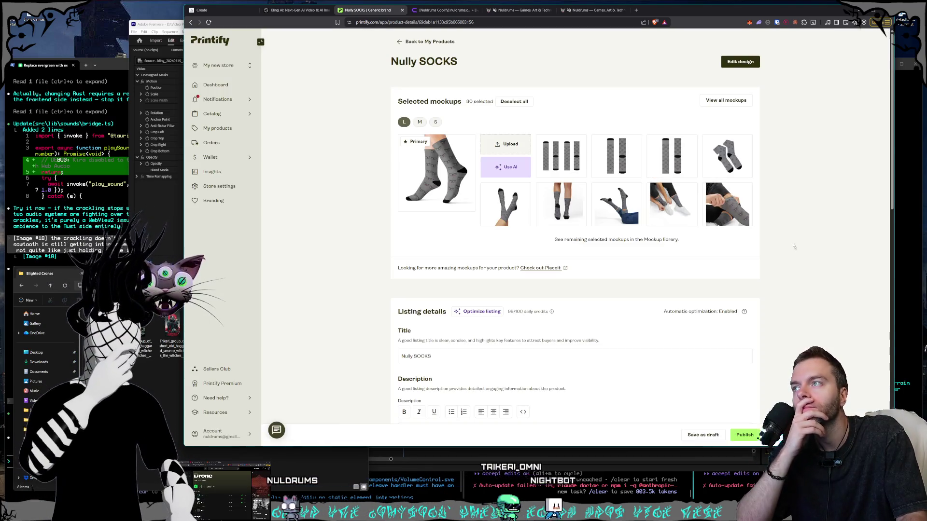
Preview the flat-lay and print-layout mockups, then reopen the Nully SOCKS design editor.
{"action": "scroll", "coordinate": [790, 245], "scroll_direction": "down", "scroll_amount": 2}
{"action": "scroll", "coordinate": [787, 245], "scroll_direction": "up", "scroll_amount": 3}
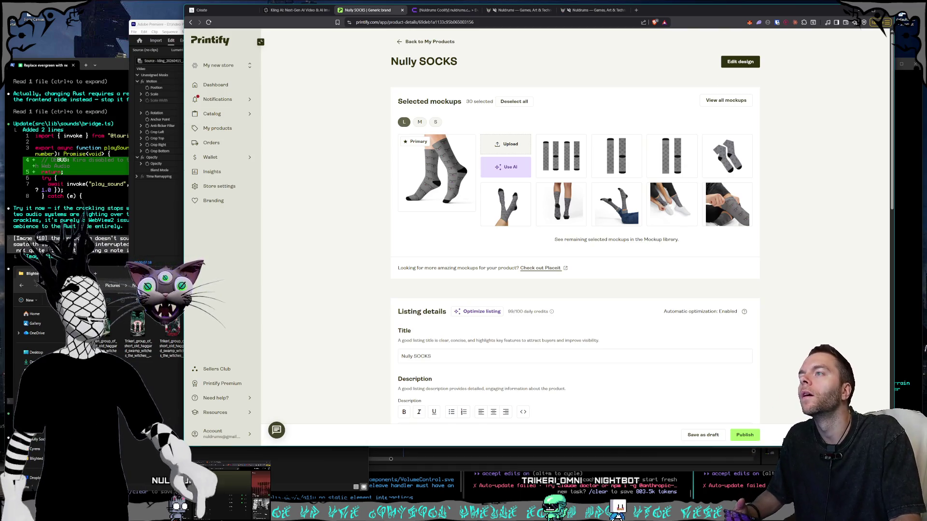
{"action": "left_click", "coordinate": [418, 178]}
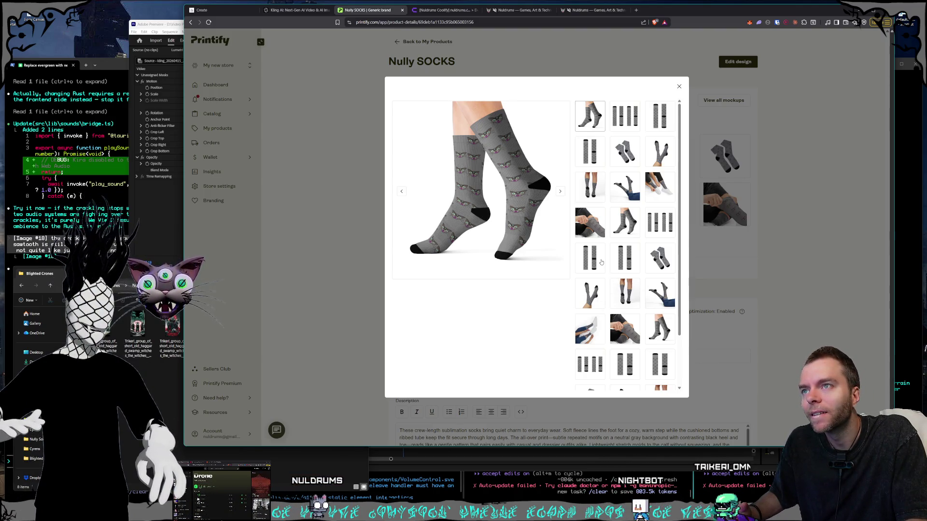
{"action": "left_click", "coordinate": [630, 150]}
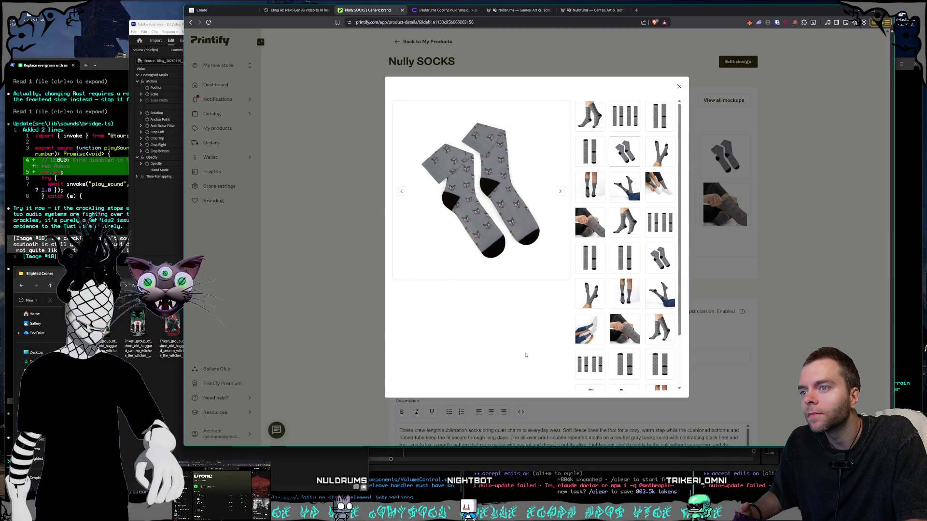
{"action": "left_click", "coordinate": [622, 364]}
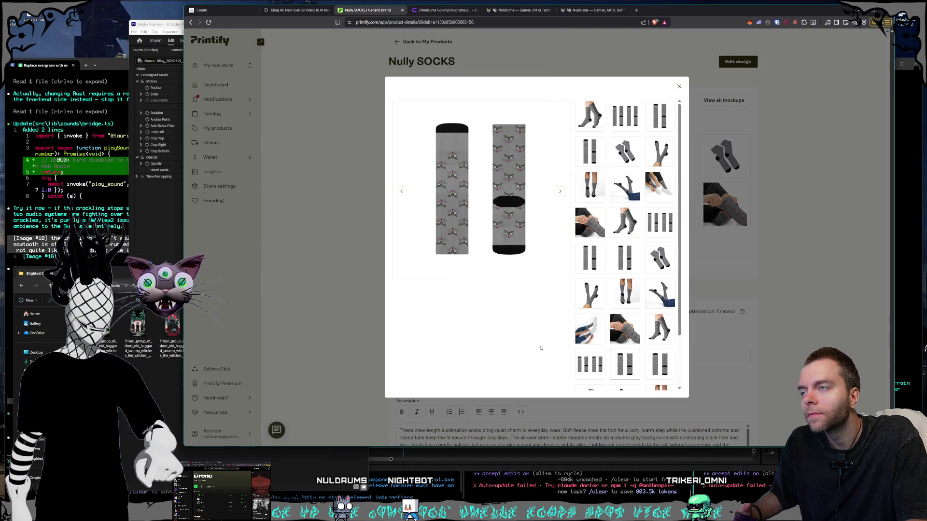
{"action": "key", "text": "Escape"}
{"action": "left_click", "coordinate": [610, 276]}
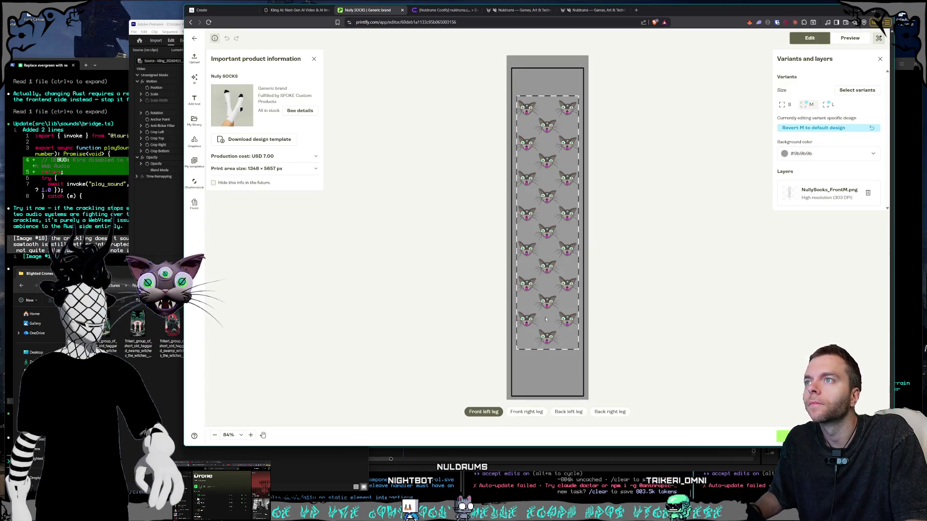
Lighten the sock background colour to grey #b0b0b0.
{"action": "left_click", "coordinate": [812, 153]}
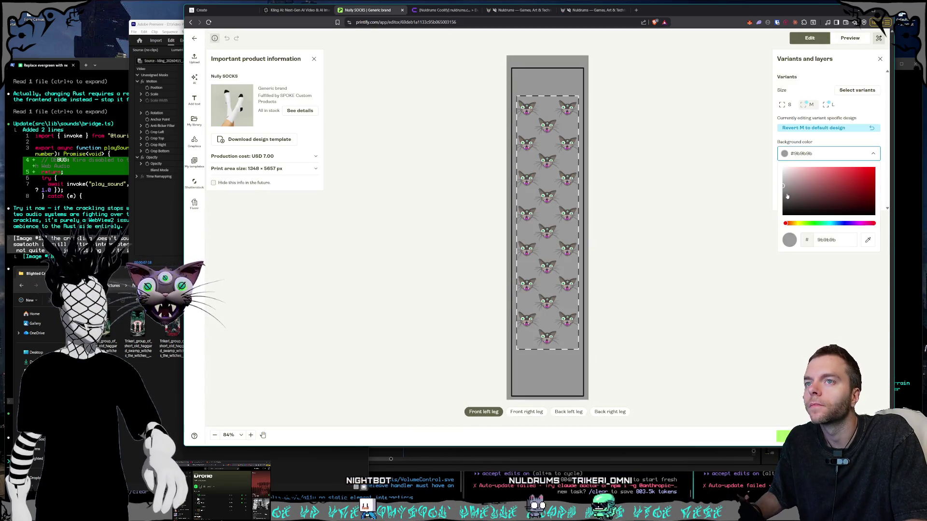
{"action": "left_click_drag", "start_coordinate": [783, 183], "coordinate": [765, 185]}
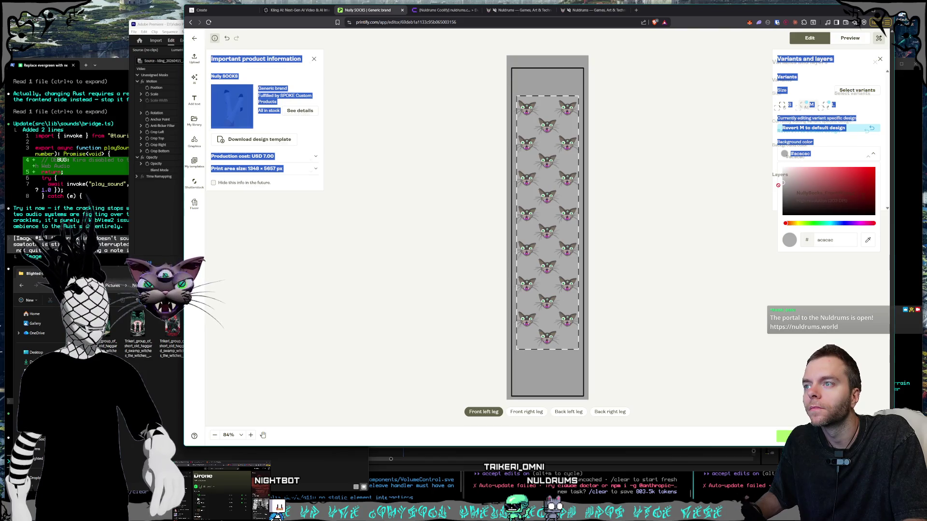
{"action": "mouse_move", "coordinate": [777, 184]}
{"action": "left_mouse_down"}
{"action": "mouse_move", "coordinate": [730, 228]}
{"action": "mouse_move", "coordinate": [734, 209]}
{"action": "mouse_move", "coordinate": [775, 184]}
{"action": "left_mouse_up"}
{"action": "left_click", "coordinate": [775, 184]}
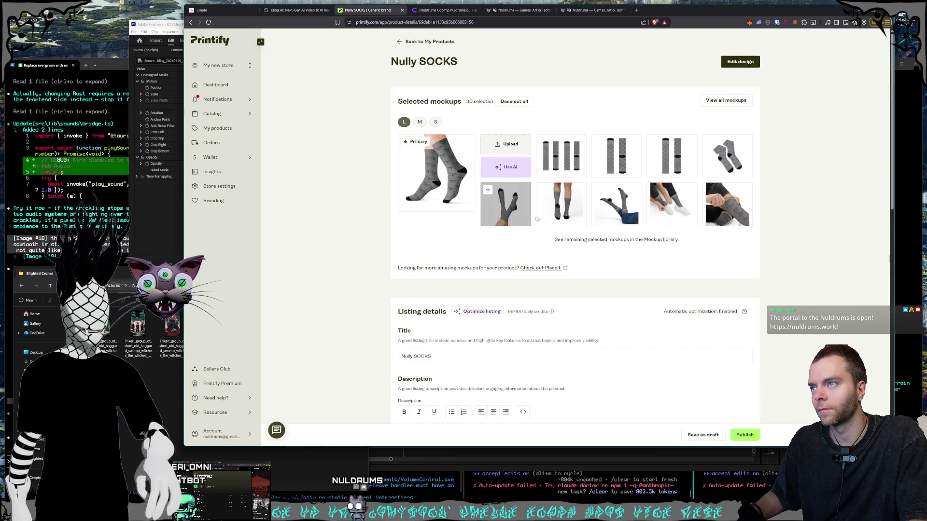
Review the flat-lay mockup of the lighter-grey cat socks in the gallery, then close it.
{"action": "left_click", "coordinate": [447, 188]}
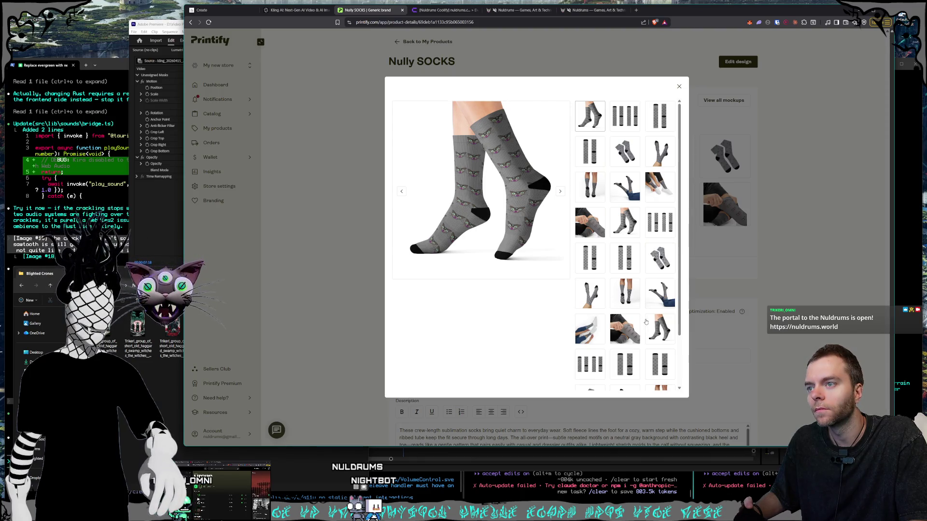
{"action": "left_click", "coordinate": [648, 261]}
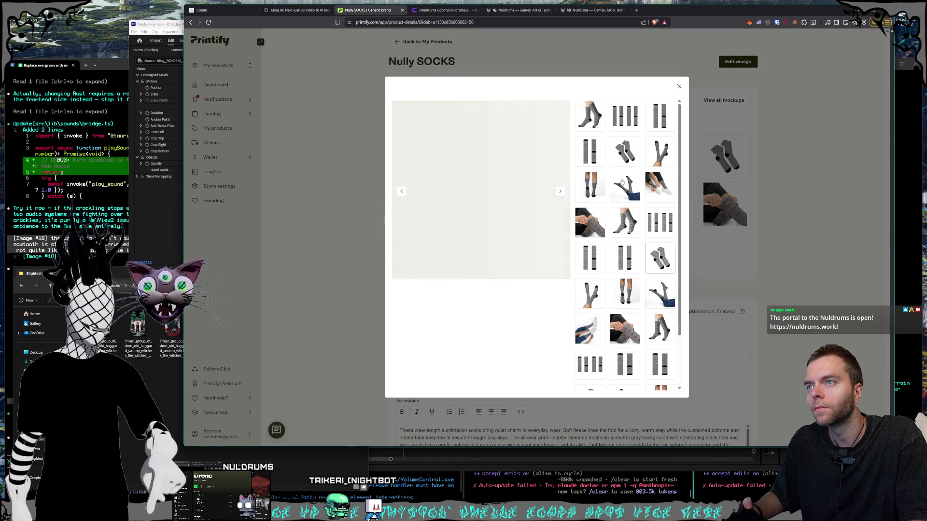
{"action": "left_click", "coordinate": [625, 151]}
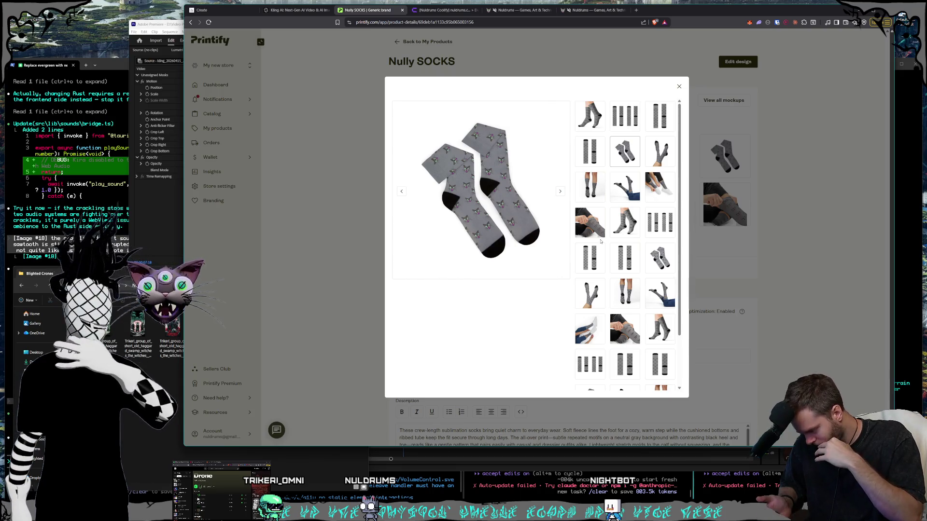
{"action": "left_click", "coordinate": [790, 130]}
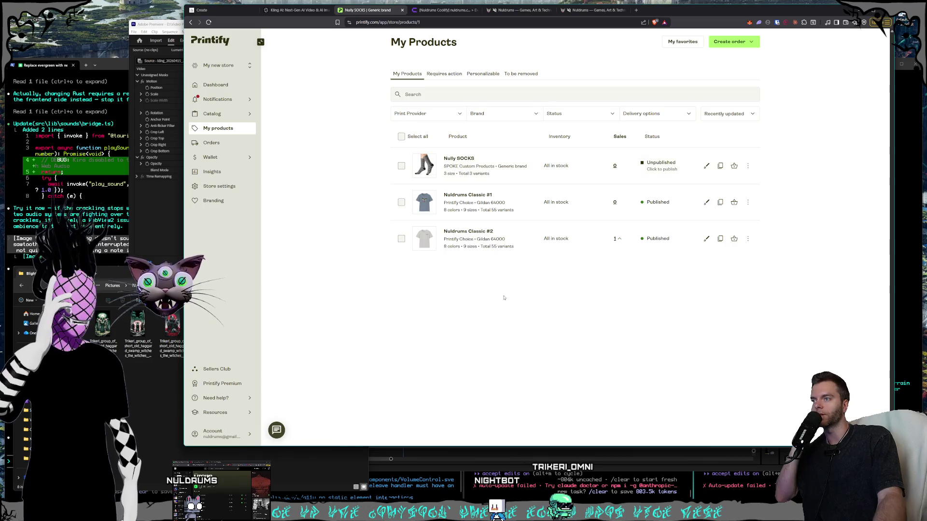
{"action": "left_click", "coordinate": [443, 11]}
{"action": "left_click", "coordinate": [521, 10]}
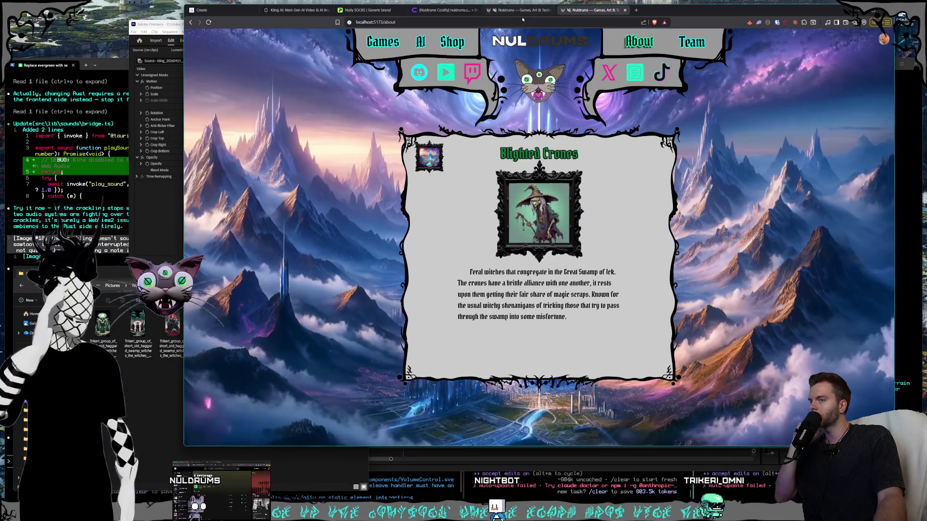
Switch to the Kling AI video generation tab with the swamp-witch start frame.
{"action": "key", "text": "ctrl+shift+Tab"}
{"action": "key", "text": "ctrl+shift+Tab"}
{"action": "key", "text": "ctrl+shift+Tab"}
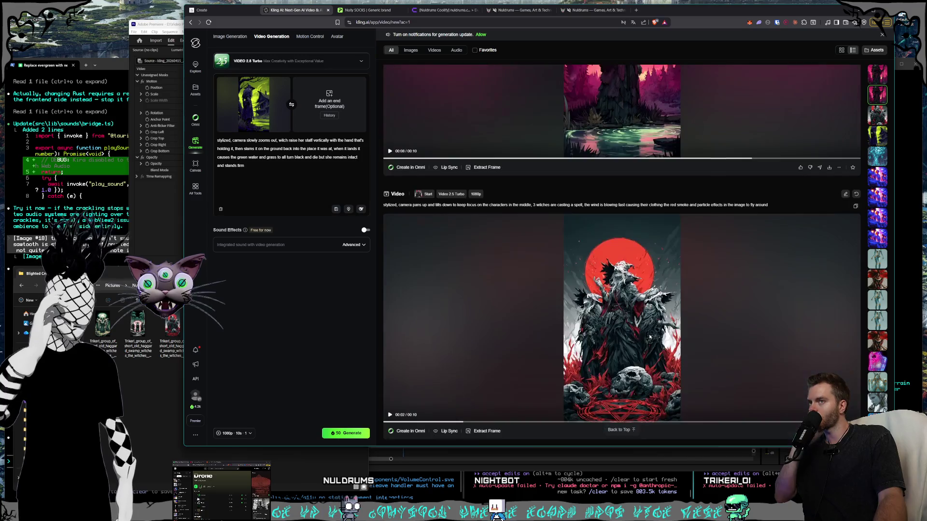
{"action": "scroll", "coordinate": [634, 333], "scroll_direction": "down", "scroll_amount": 3}
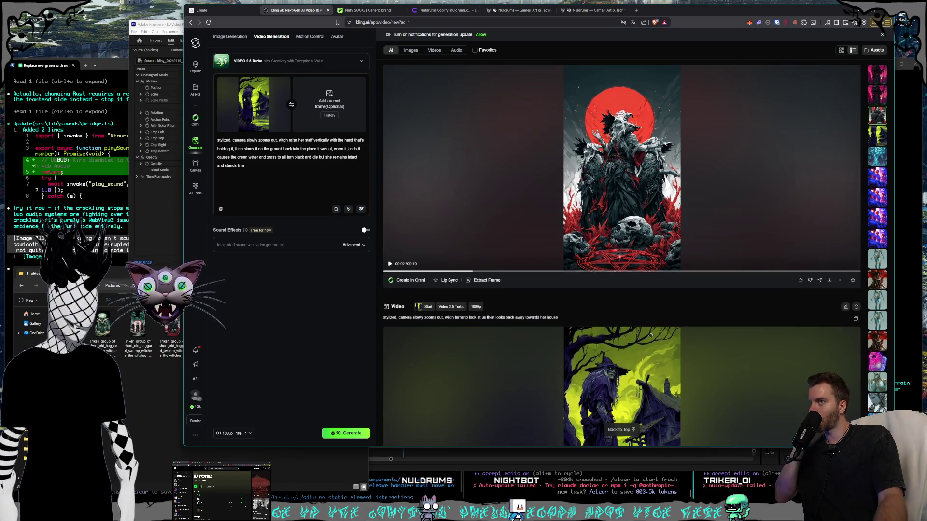
Scroll to the earlier green-witch house video and select its prompt text.
{"action": "scroll", "coordinate": [650, 335], "scroll_direction": "down", "scroll_amount": 3}
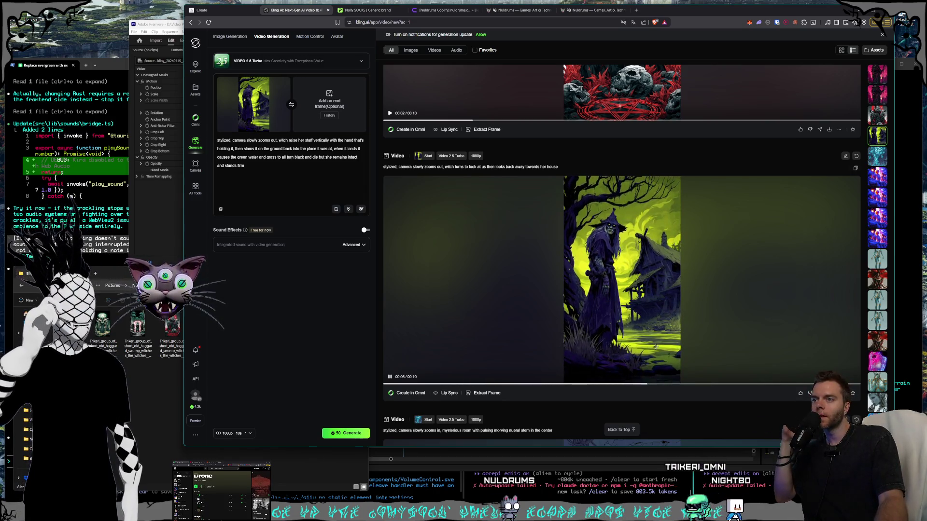
{"action": "scroll", "coordinate": [655, 347], "scroll_direction": "down", "scroll_amount": 10}
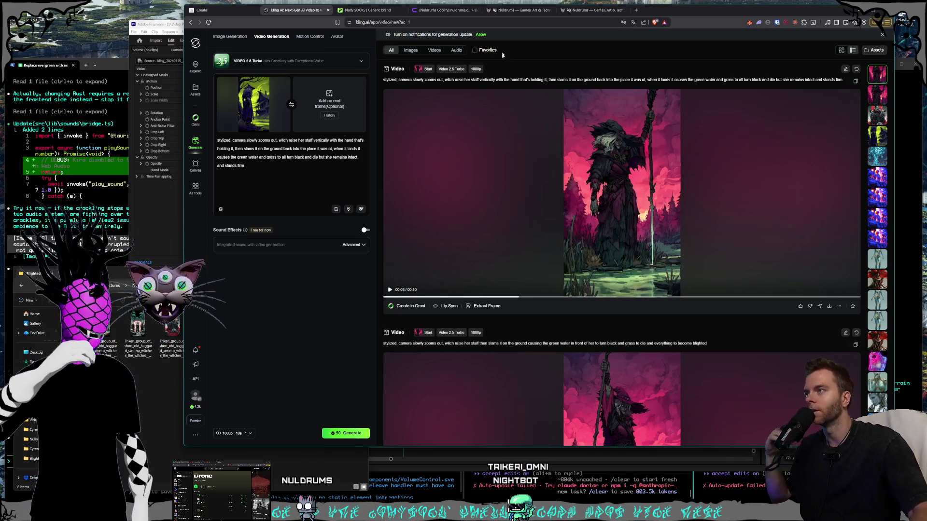
{"action": "scroll", "coordinate": [598, 275], "scroll_direction": "down", "scroll_amount": 15}
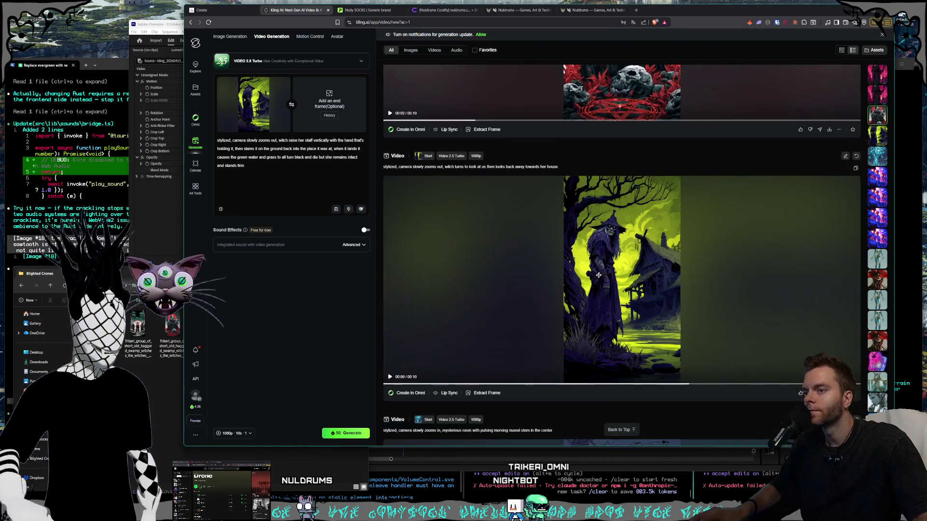
{"action": "left_click_drag", "start_coordinate": [560, 167], "coordinate": [381, 168]}
{"action": "key", "text": "ctrl+c"}
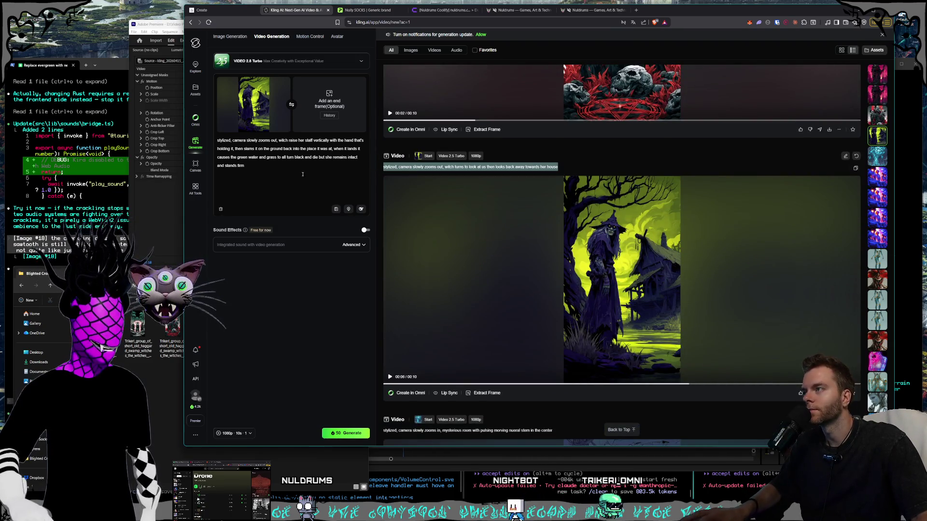
Replace the prompt box contents with the copied green-witch prompt.
{"action": "left_click", "coordinate": [302, 173]}
{"action": "key", "text": "ctrl+v"}
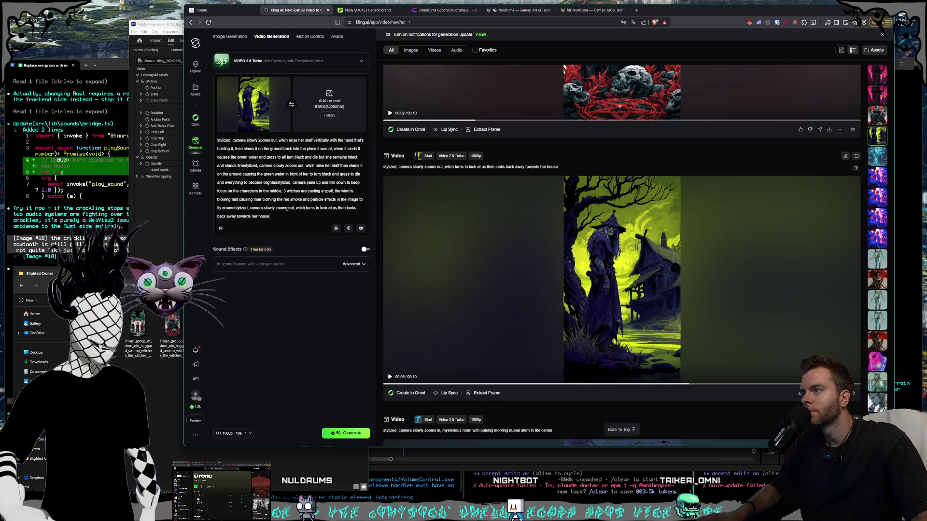
{"action": "key", "text": "ctrl+a"}
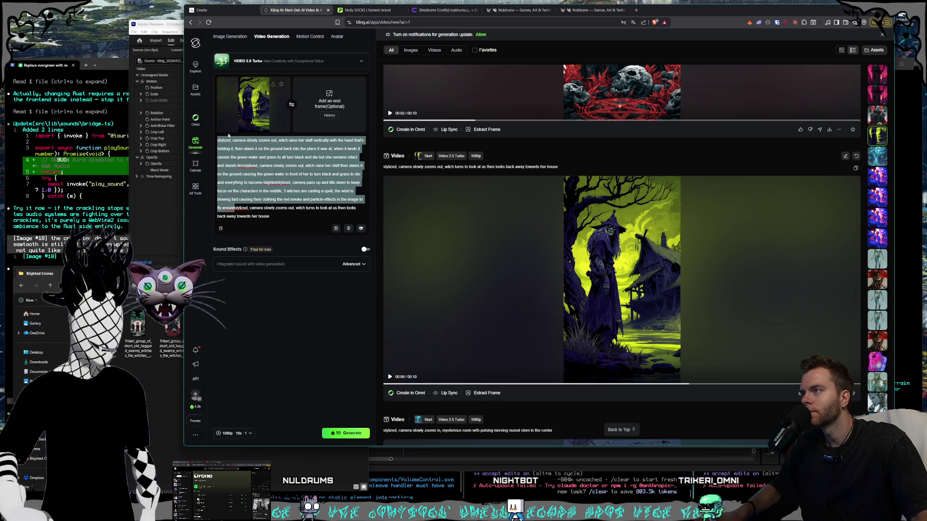
{"action": "key", "text": "ctrl+v"}
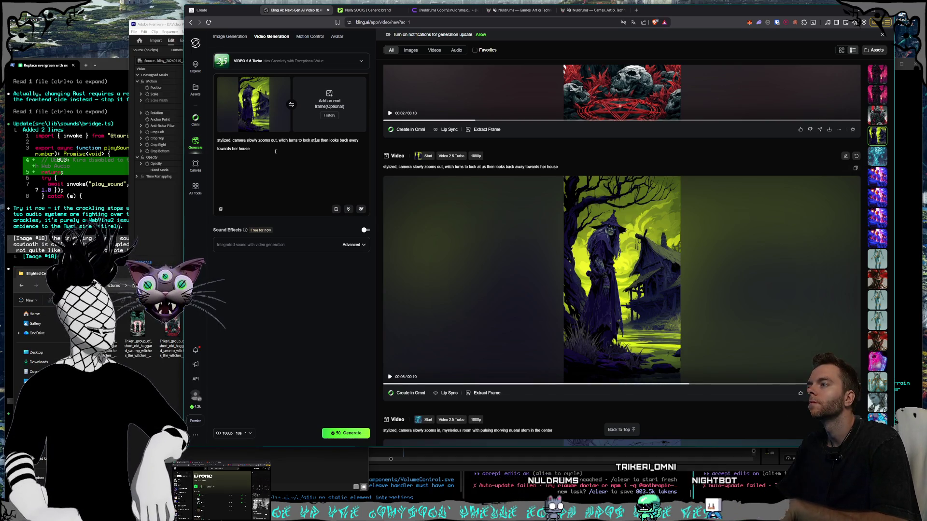
{"action": "type", "text": "briefly "}
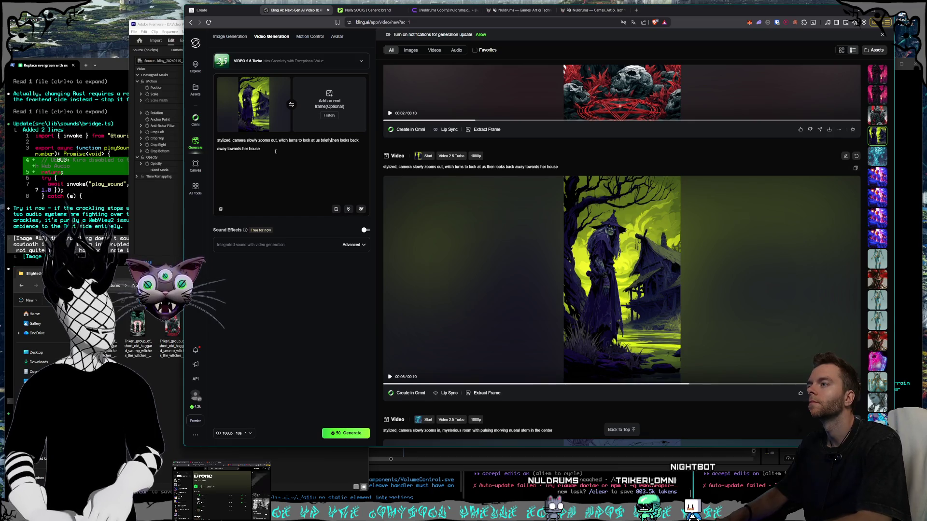
{"action": "type", "text": ","}
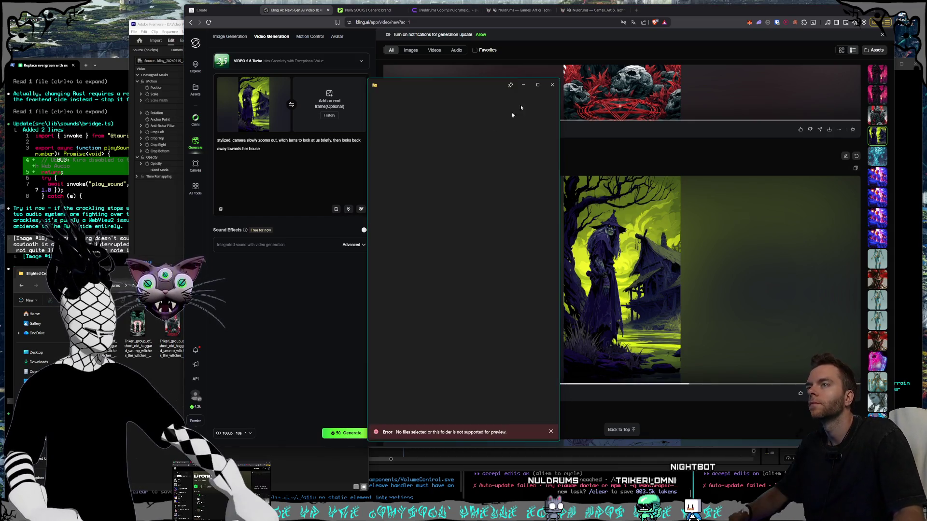
{"action": "left_click", "coordinate": [552, 85]}
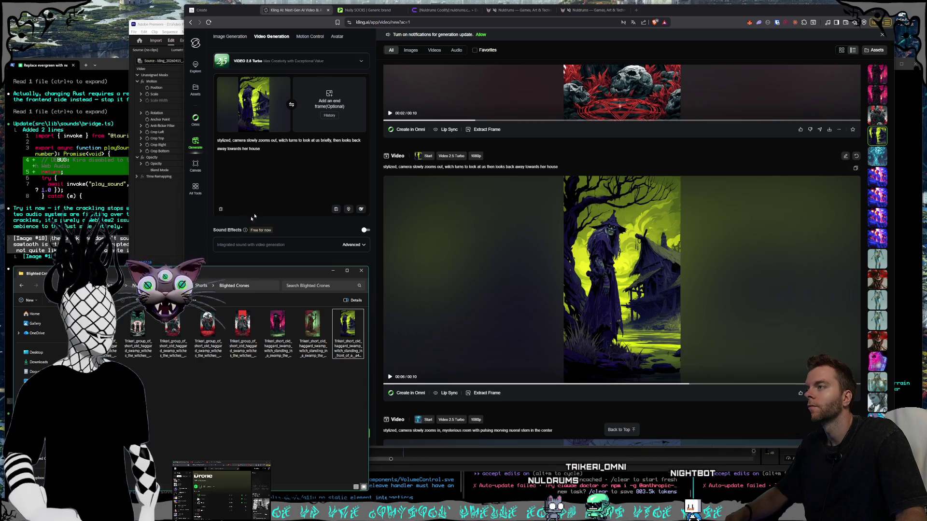
{"action": "left_click", "coordinate": [302, 159]}
Add wind in grass and branches, drifting clouds and the river moving downstream, then generate.
{"action": "type", "text": ", "}
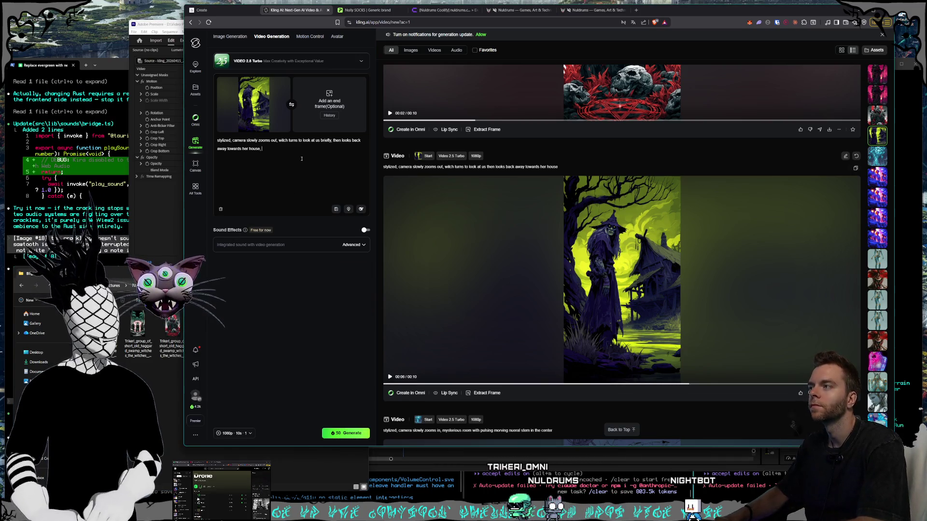
{"action": "type", "text": "wind is blowing "}
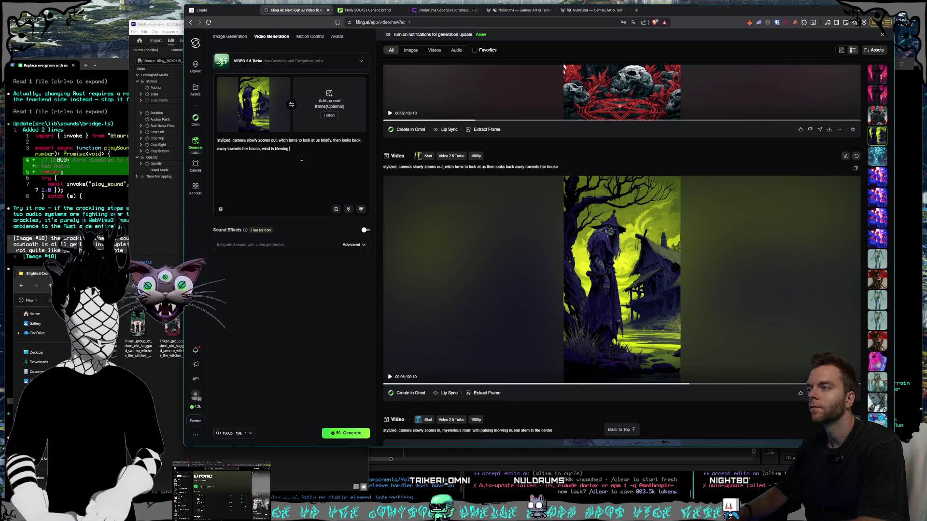
{"action": "type", "text": "the gras and the tree brnahce"}
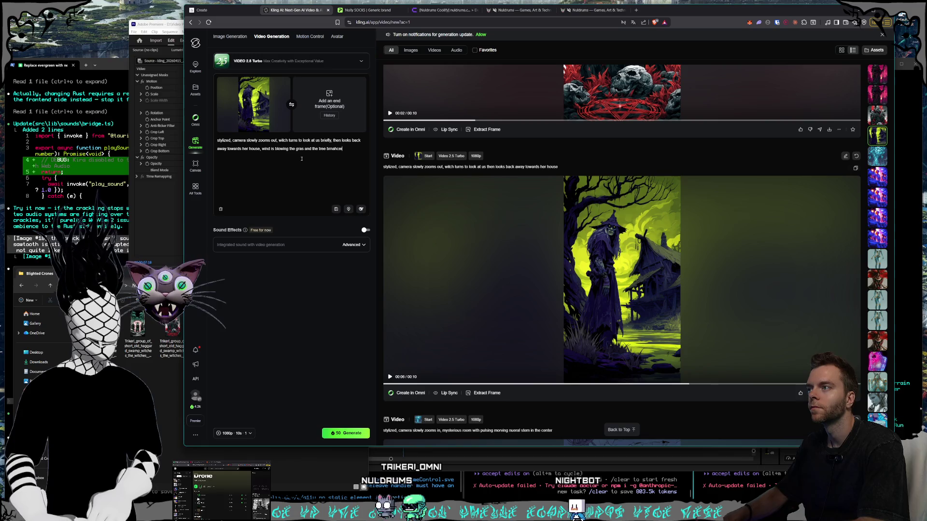
{"action": "type", "text": "ches, the cloud"}
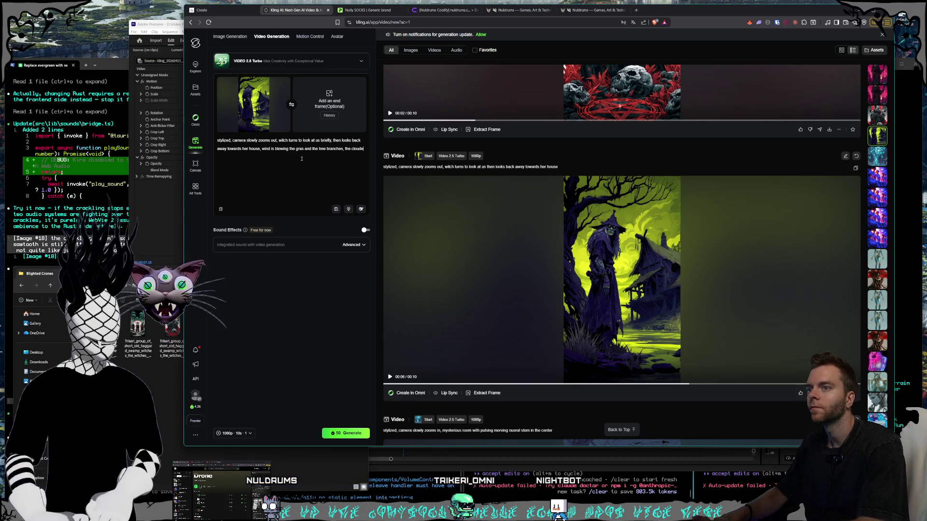
{"action": "type", "text": "s"}
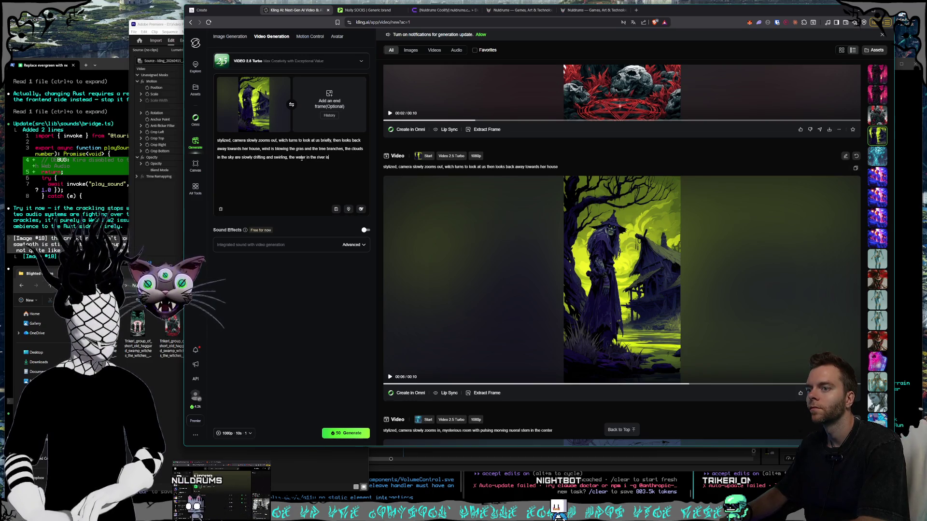
{"action": "type", "text": "down st"}
{"action": "key", "text": "BackSpace"}
{"action": "key", "text": "BackSpace"}
{"action": "key", "text": "BackSpace"}
{"action": "type", "text": "n fron"}
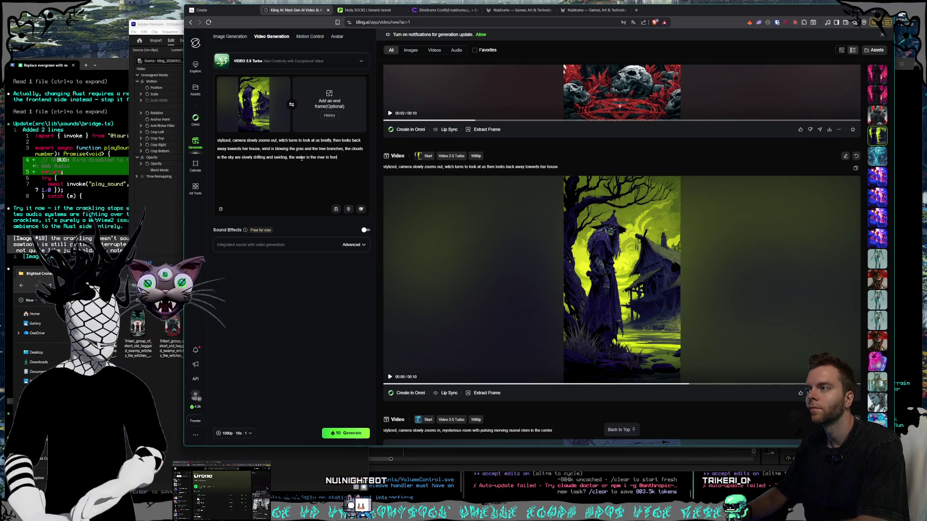
{"action": "type", "text": "t of the witch"}
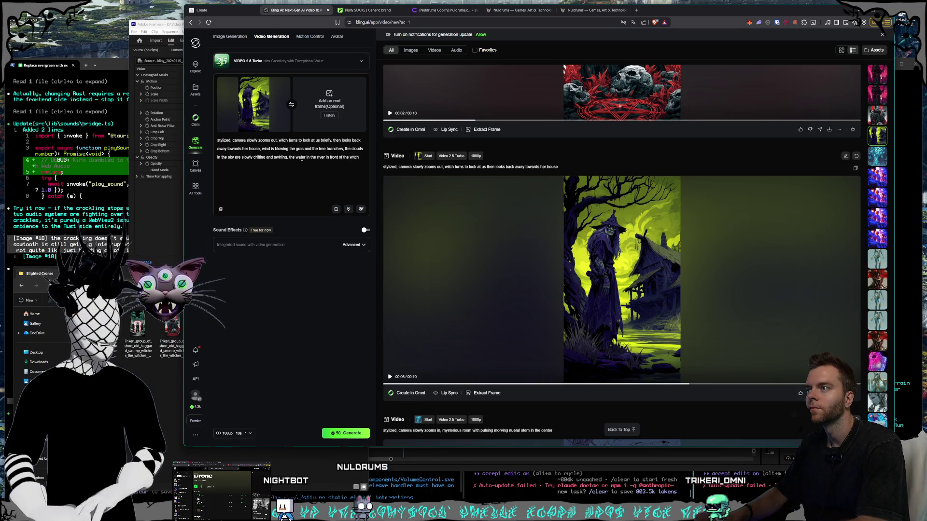
{"action": "type", "text": " is moving "}
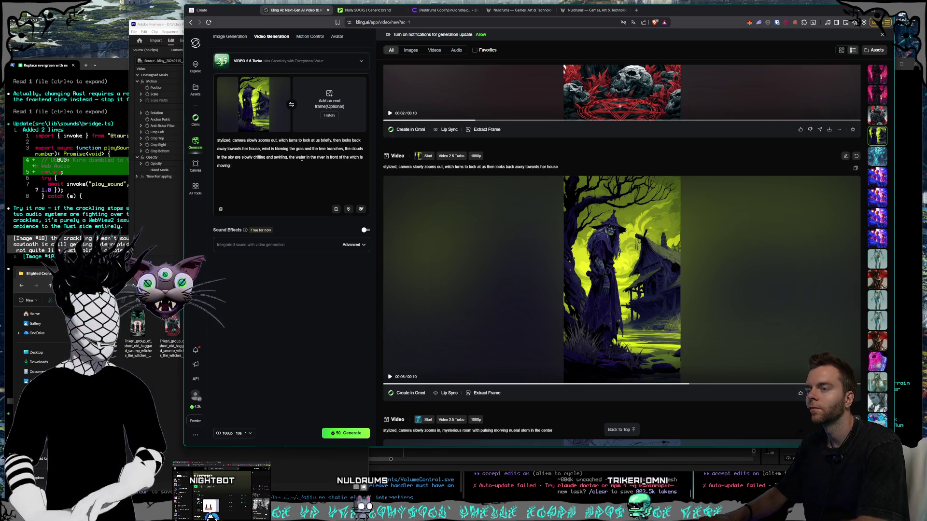
{"action": "type", "text": "downstream"}
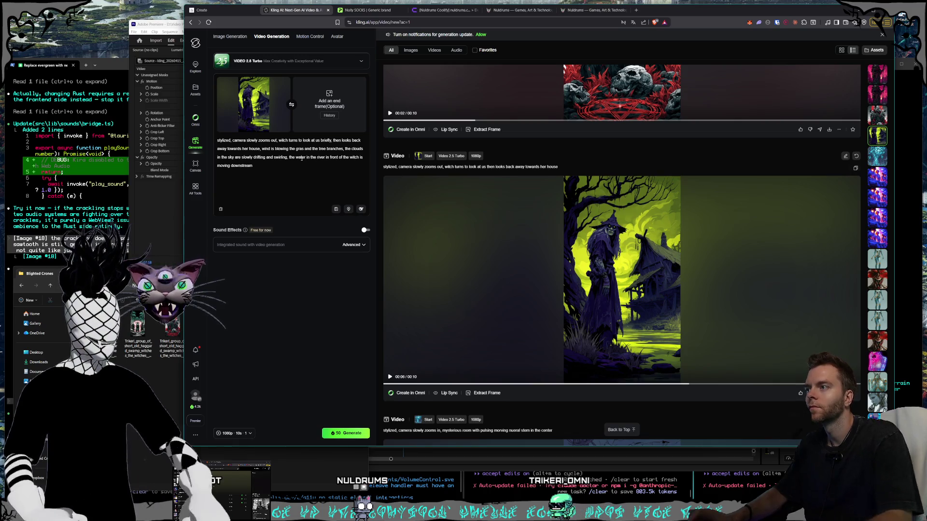
{"action": "left_click", "coordinate": [340, 433]}
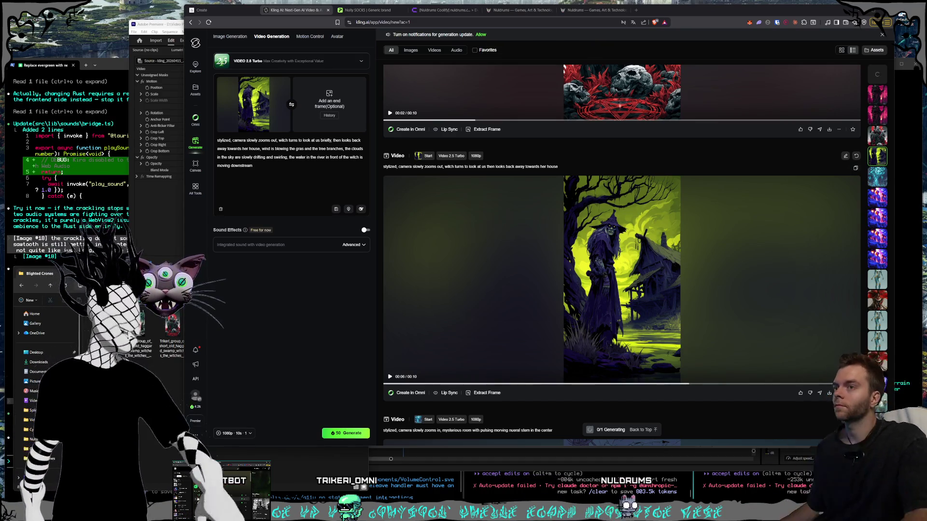
Scroll the Kling AI feed up to the new video's Queueing card, then switch to the Nuldrums website.
{"action": "scroll", "coordinate": [579, 314], "scroll_direction": "up", "scroll_amount": 5}
{"action": "scroll", "coordinate": [579, 314], "scroll_direction": "up", "scroll_amount": 2}
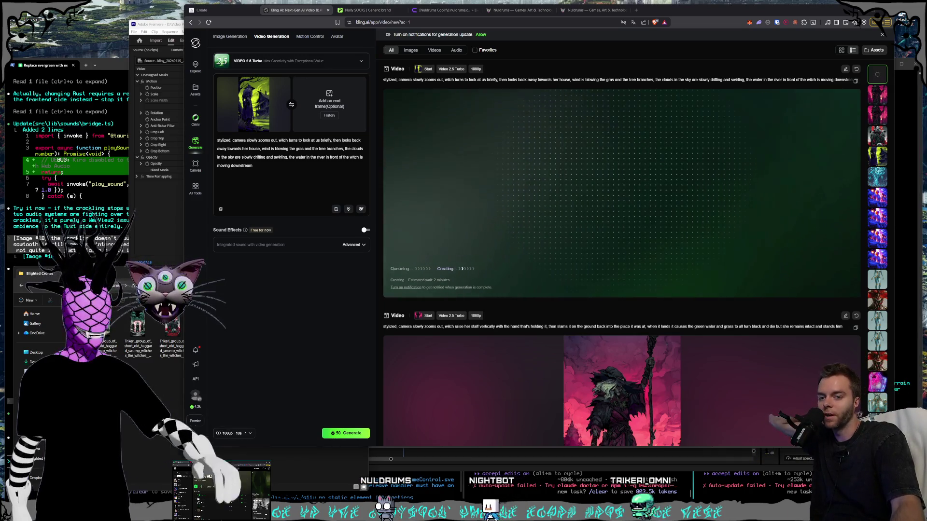
{"action": "key", "text": "super+n"}
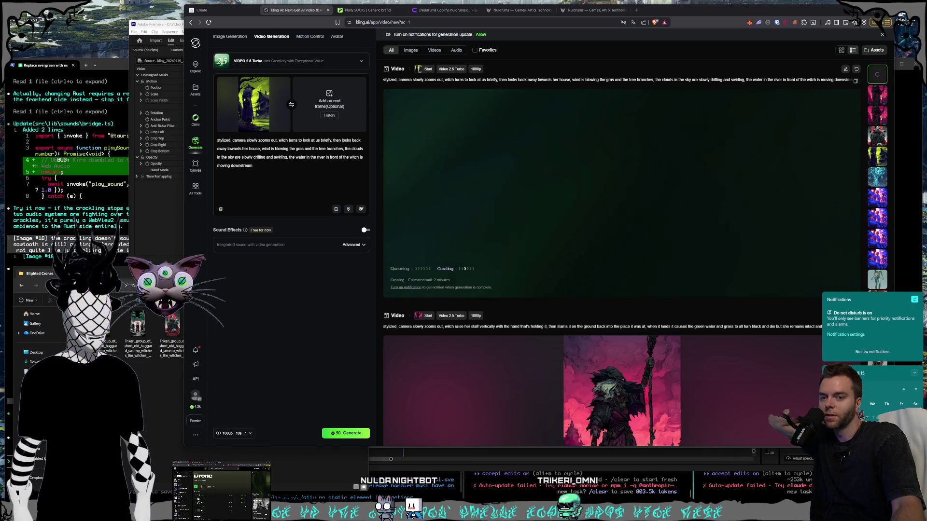
{"action": "left_click", "coordinate": [790, 349]}
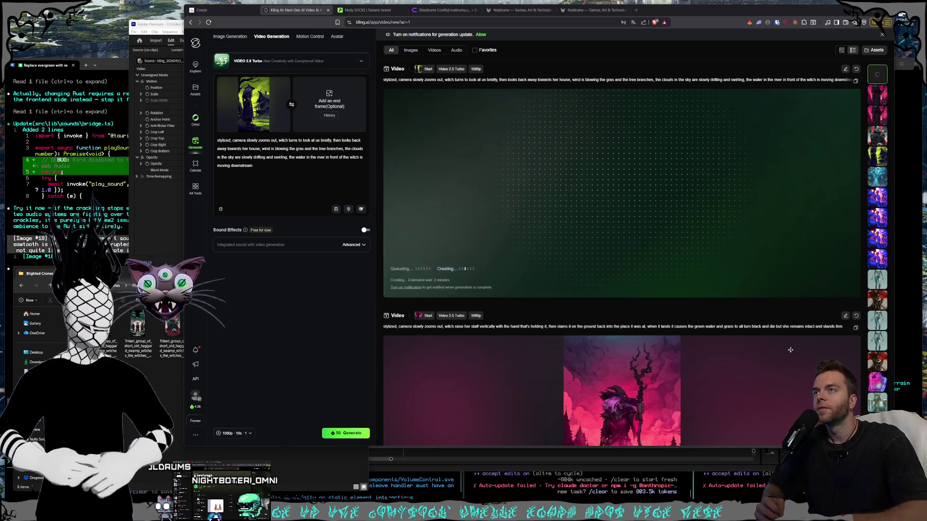
{"action": "left_click", "coordinate": [593, 11]}
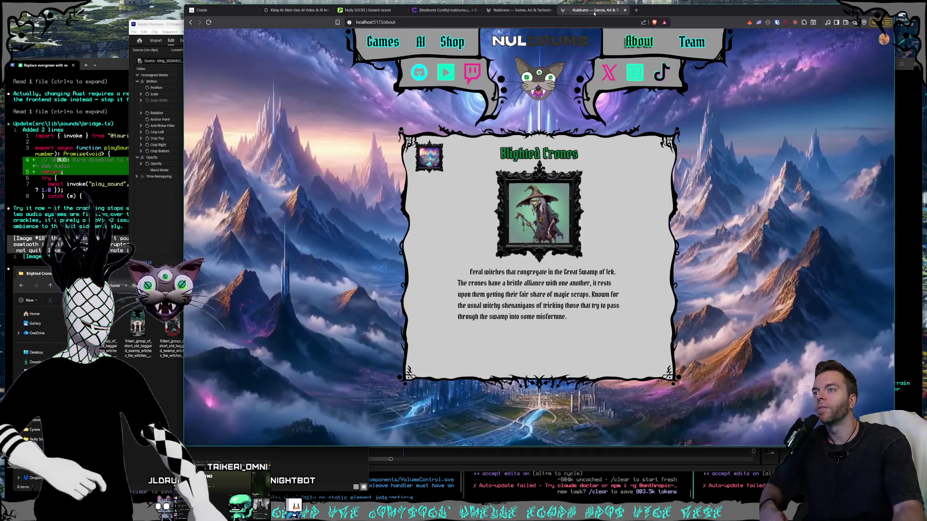
Browse the Nuldrums map locations: Magic Mountains, Nyxweald Forest and Tech Towers, returning to the overview.
{"action": "left_click", "coordinate": [525, 12]}
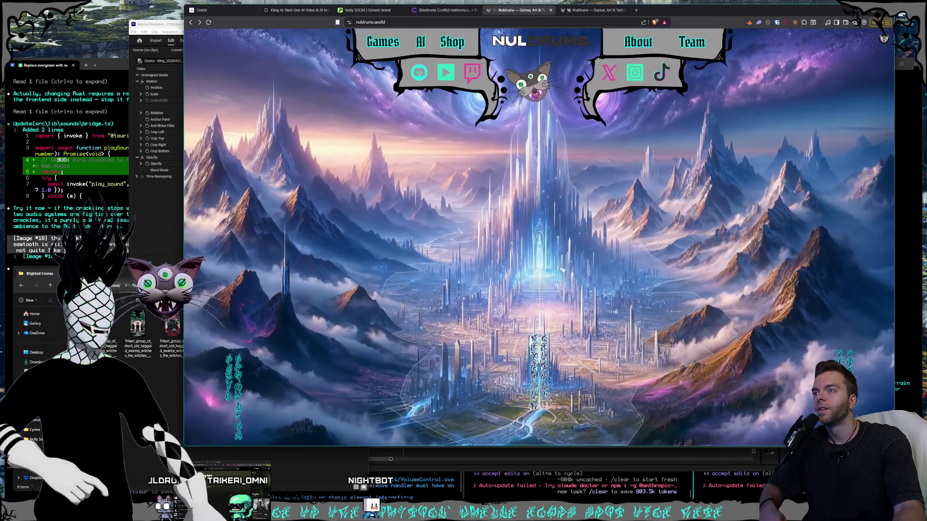
{"action": "left_click", "coordinate": [543, 369]}
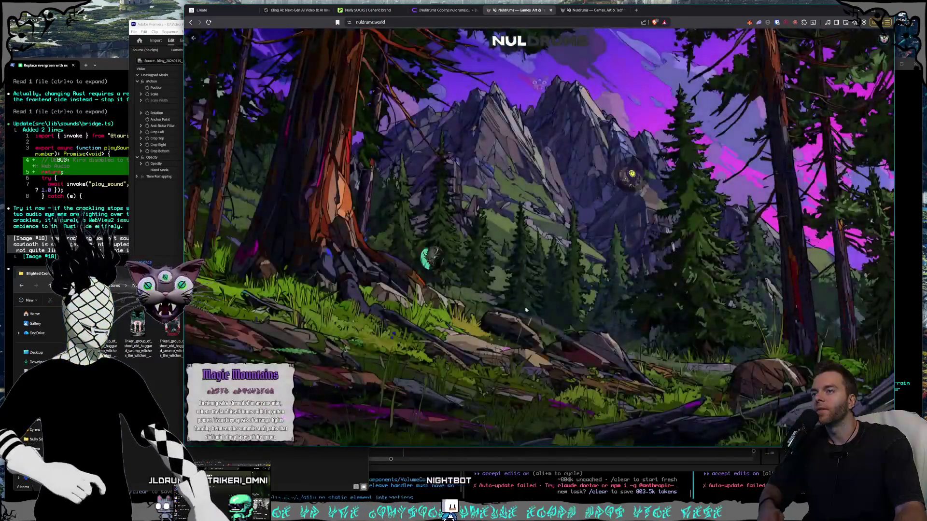
{"action": "left_click", "coordinate": [449, 266]}
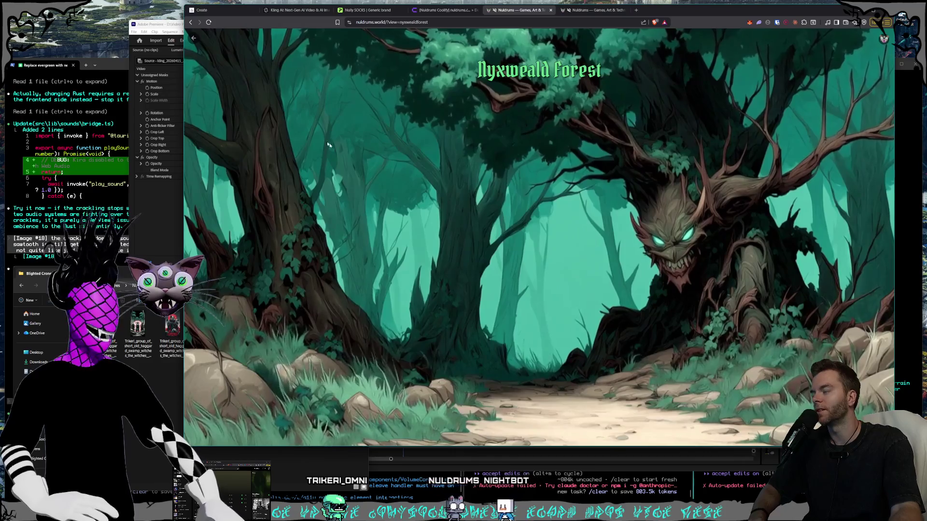
{"action": "left_click", "coordinate": [192, 38]}
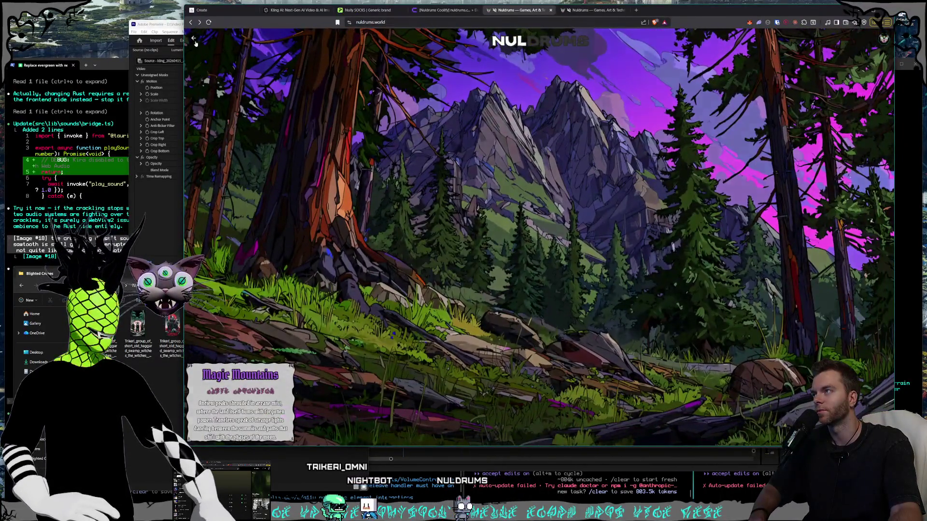
{"action": "left_click", "coordinate": [193, 39]}
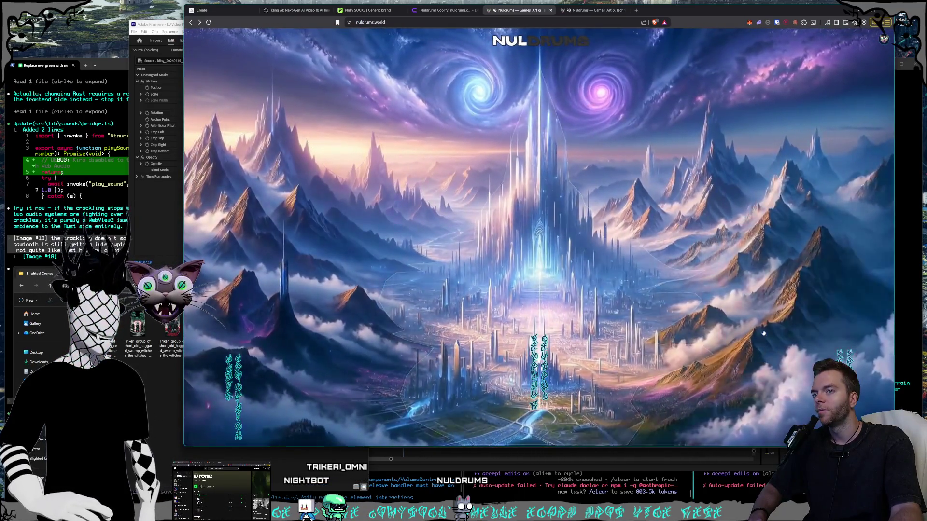
{"action": "left_click", "coordinate": [506, 296]}
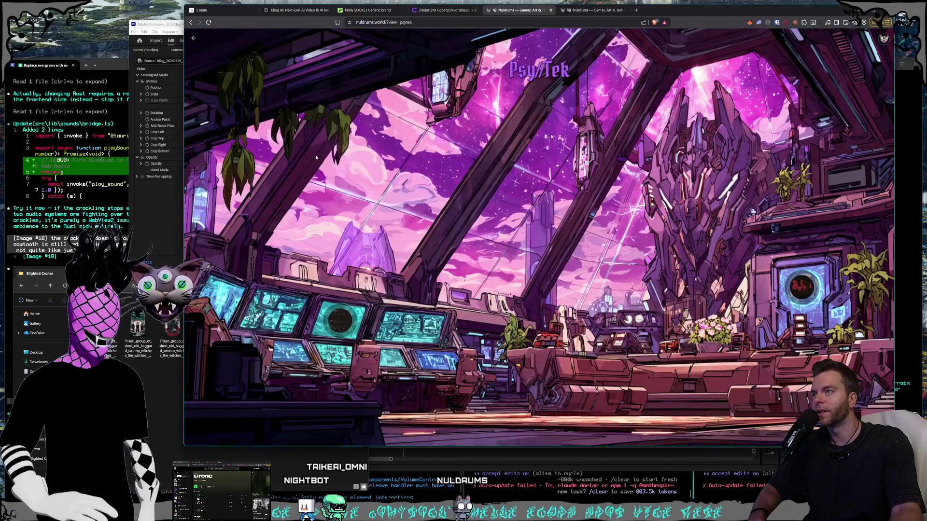
{"action": "left_click", "coordinate": [194, 40]}
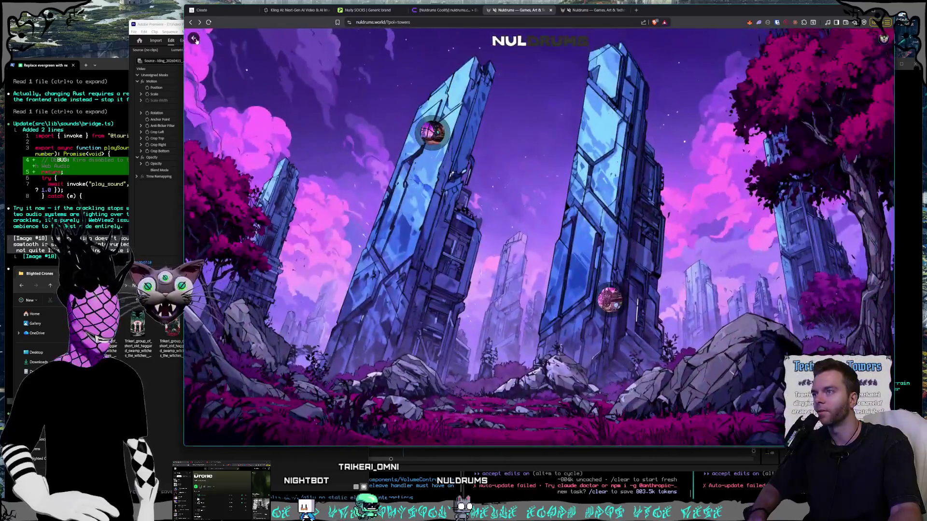
{"action": "left_click", "coordinate": [194, 39]}
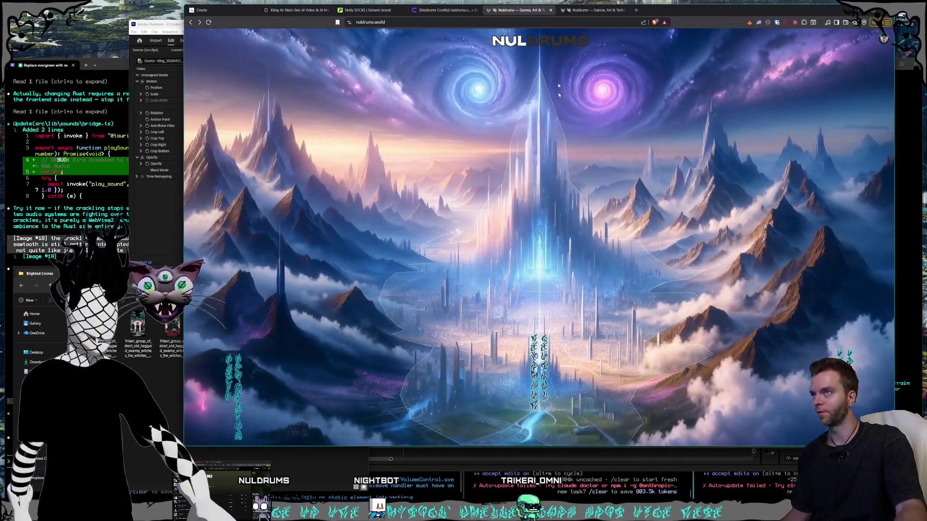
Open the AI page for Nully, The Cosmic Cat and start the embedded Twitch stream.
{"action": "mouse_move", "coordinate": [503, 53]}
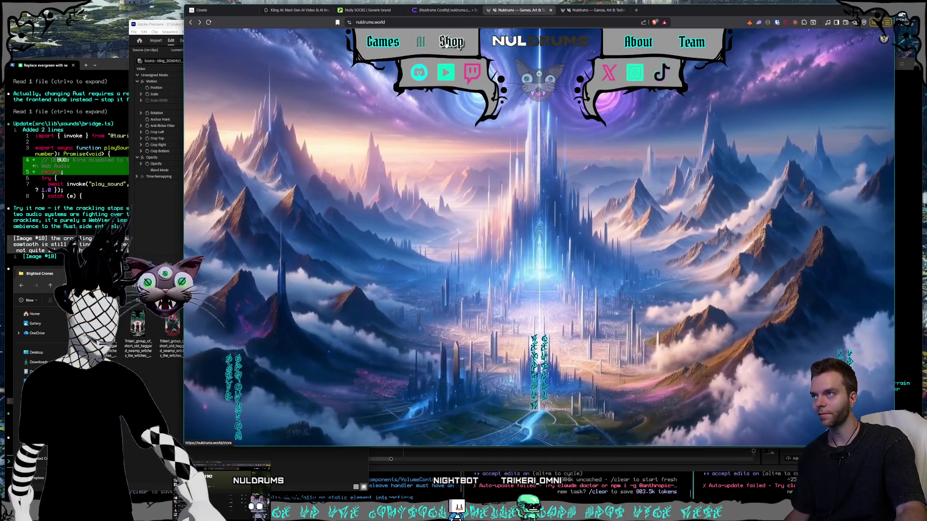
{"action": "left_click", "coordinate": [416, 44]}
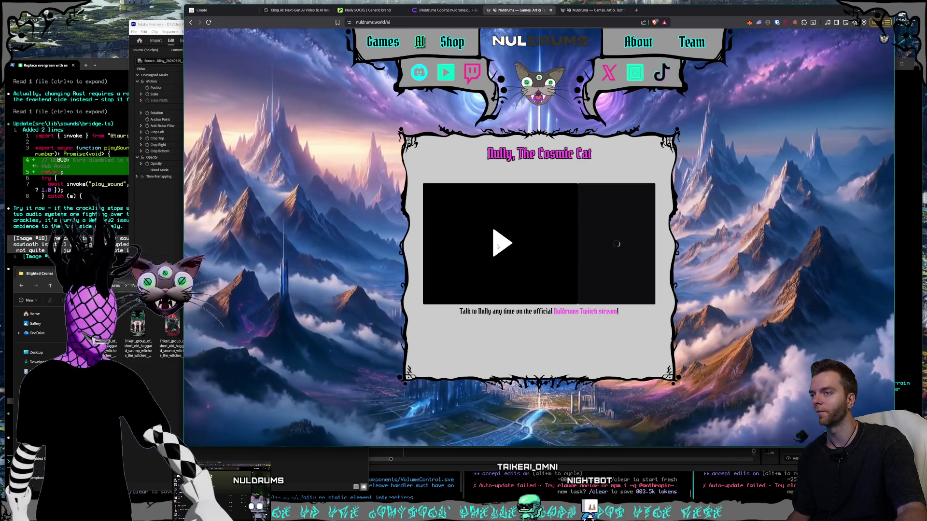
{"action": "left_click", "coordinate": [497, 245]}
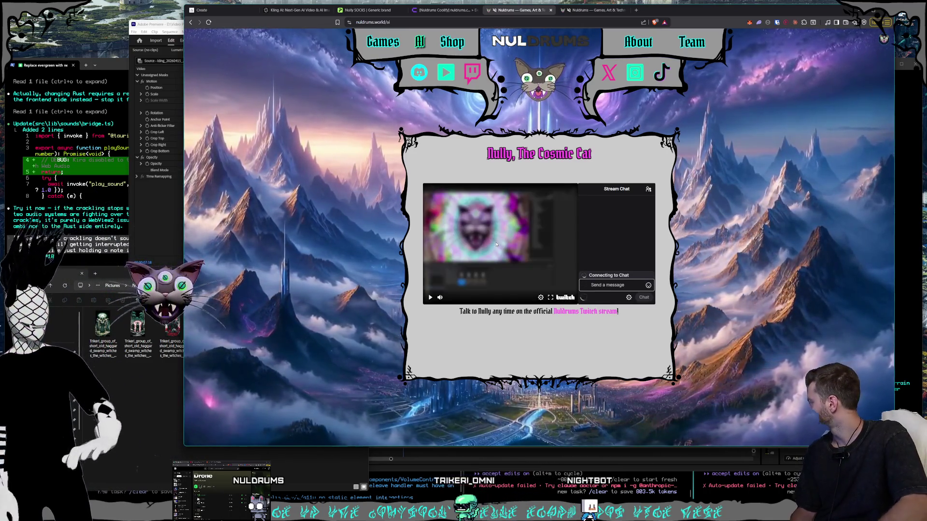
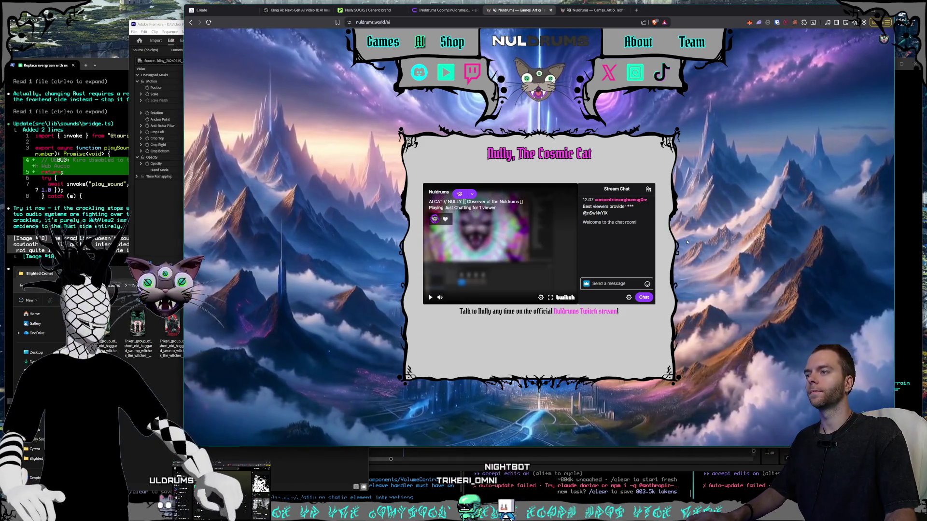
Close the Nully panel, visit the Magic Mountains and Nyxweald Forest views, then return home.
{"action": "left_click", "coordinate": [332, 206]}
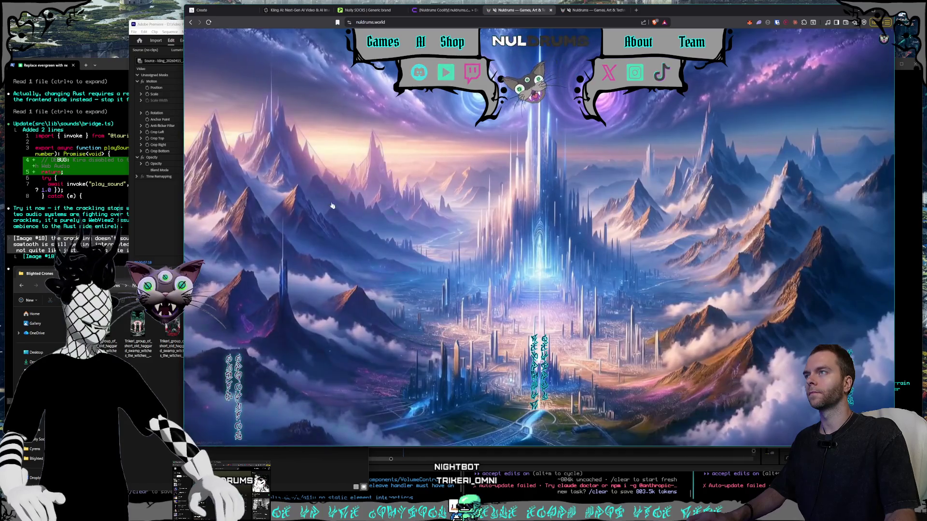
{"action": "left_click", "coordinate": [326, 175]}
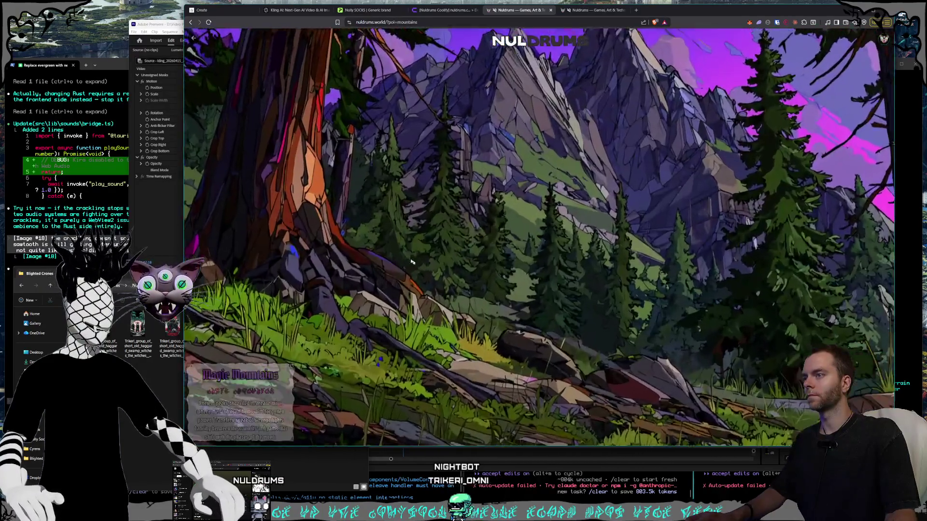
{"action": "left_click", "coordinate": [412, 262]}
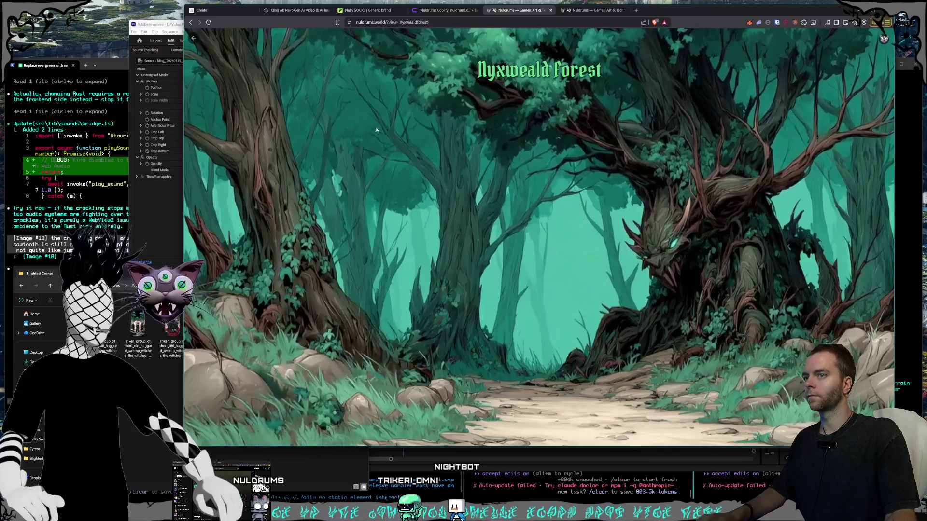
{"action": "left_click", "coordinate": [193, 39]}
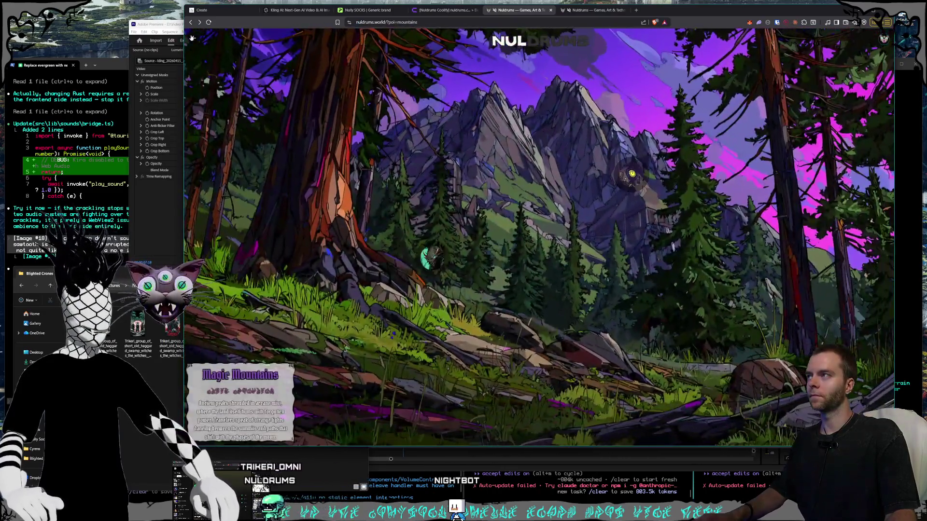
{"action": "left_click", "coordinate": [538, 150]}
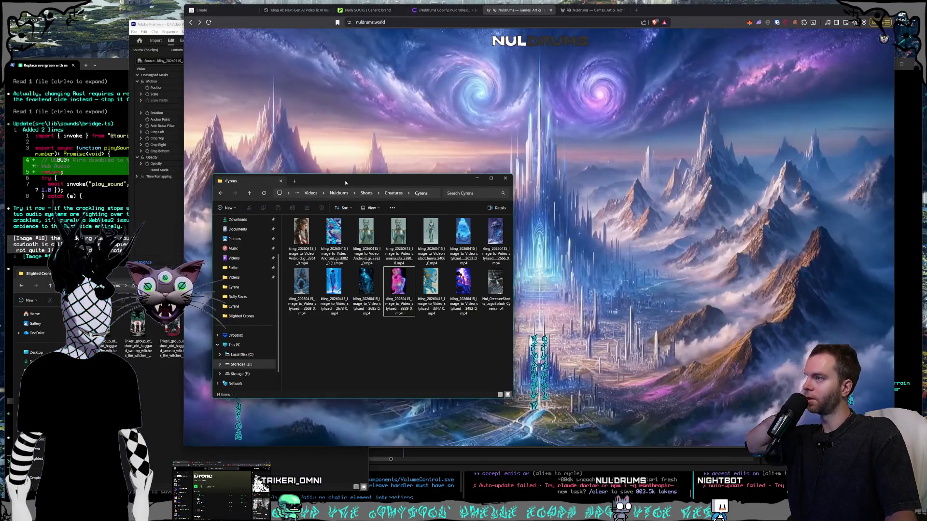
Move the Cyrens and Blighted Crones folder windows aside and bring the terminal forward.
{"action": "mouse_move", "coordinate": [346, 183]}
{"action": "left_mouse_down"}
{"action": "mouse_move", "coordinate": [231, 177]}
{"action": "mouse_move", "coordinate": [229, 189]}
{"action": "left_mouse_up"}
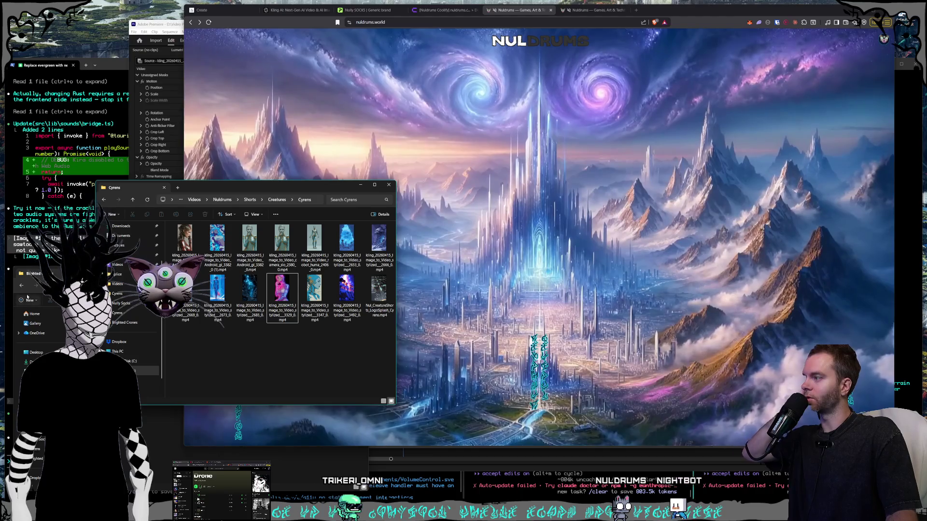
{"action": "left_click", "coordinate": [124, 280]}
{"action": "left_click_drag", "start_coordinate": [124, 280], "coordinate": [114, 291]}
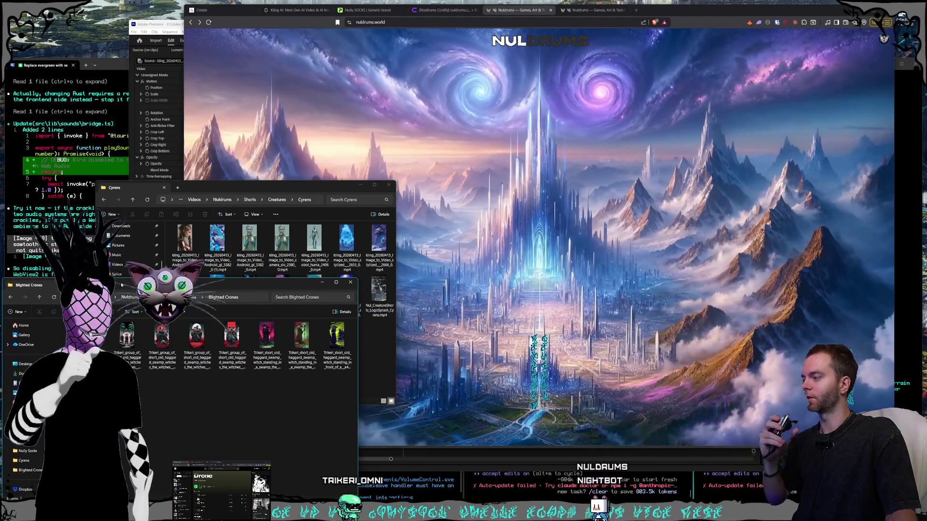
{"action": "left_click", "coordinate": [213, 188]}
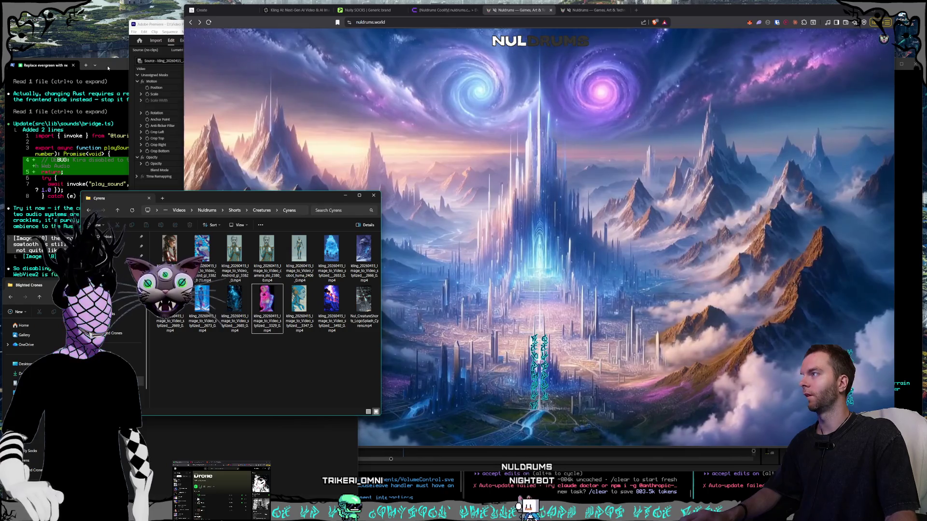
{"action": "left_click", "coordinate": [279, 183]}
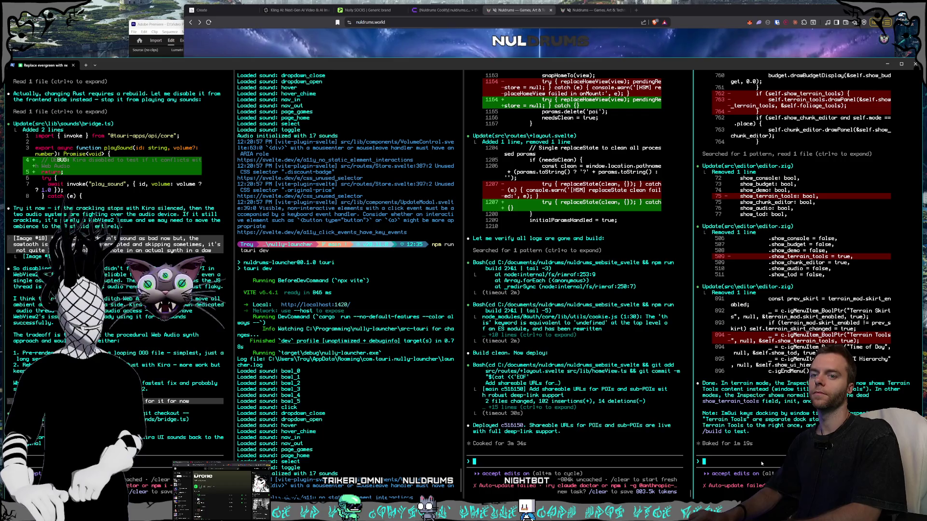
Submit /build in Claude Code's right pane and briefly check the Printify My Products page.
{"action": "type", "text": "/build"}
{"action": "key", "text": "Return"}
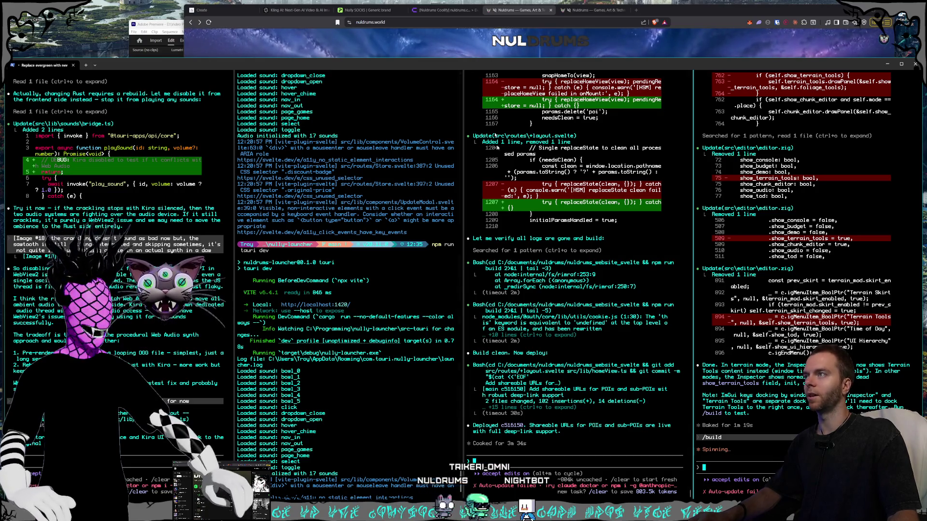
{"action": "left_click", "coordinate": [364, 10]}
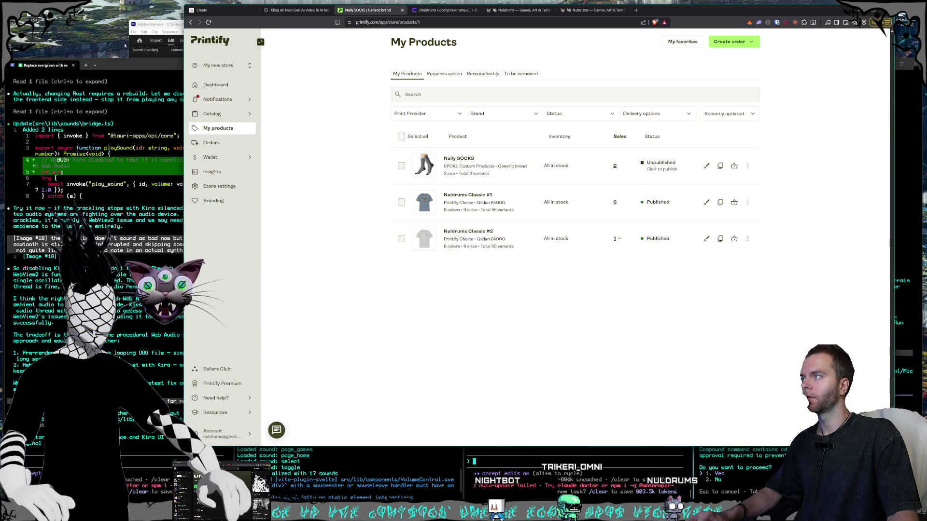
{"action": "left_click", "coordinate": [130, 66]}
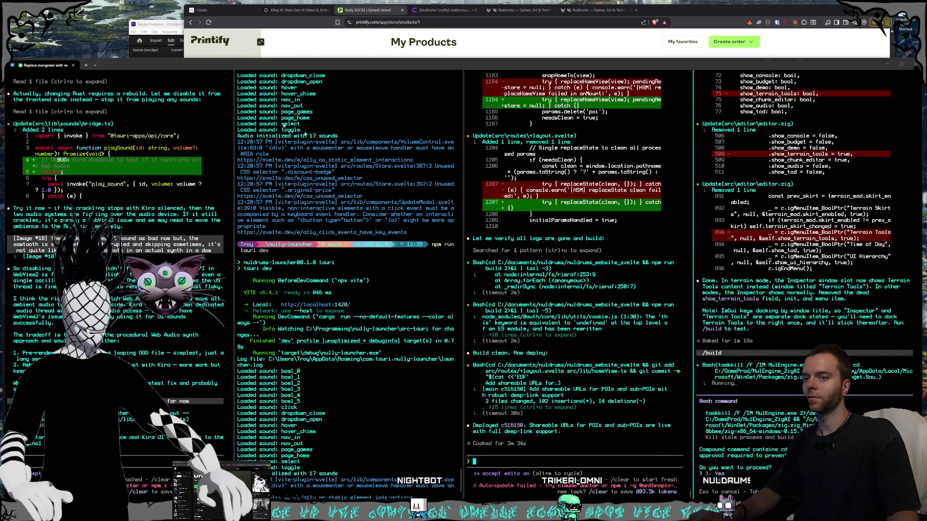
Approve the build's pending Bash command so the build runs.
{"action": "left_click", "coordinate": [772, 402]}
{"action": "key", "text": "Return"}
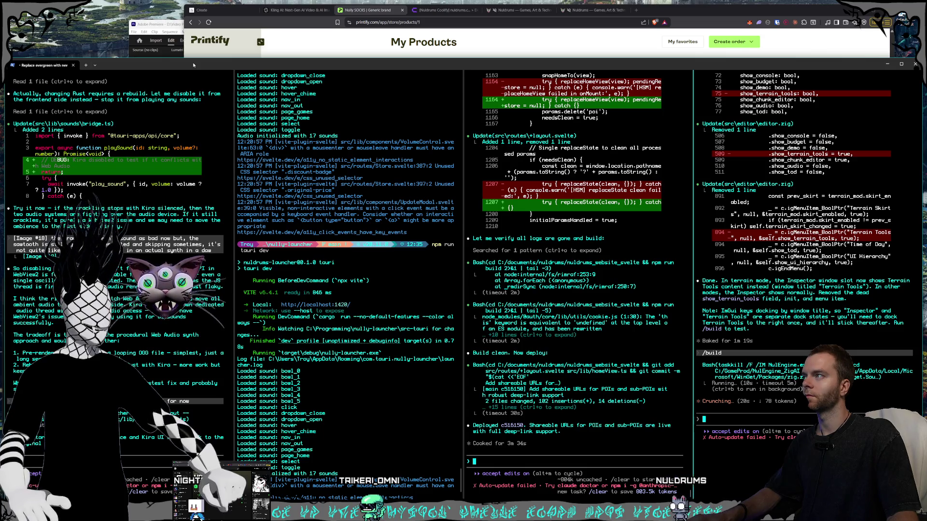
{"action": "left_click", "coordinate": [168, 24]}
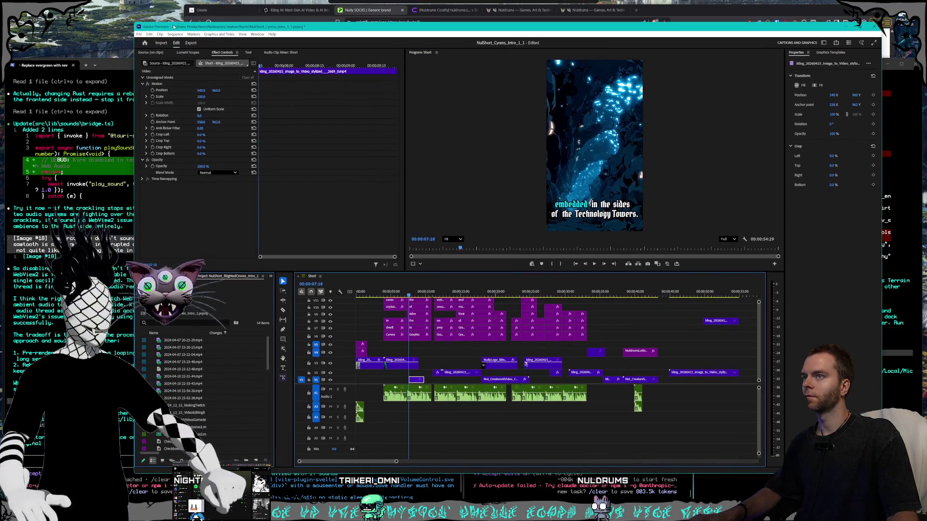
Preview from 00:00:07:09, then set the V3 clip's speed to 200% via Speed/Duration.
{"action": "left_click", "coordinate": [413, 293]}
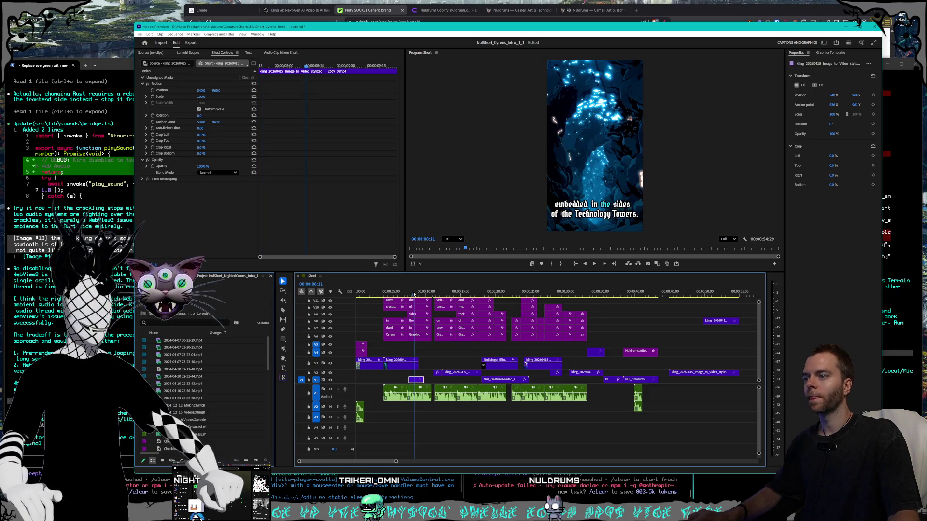
{"action": "mouse_move", "coordinate": [414, 293]}
{"action": "left_mouse_down"}
{"action": "mouse_move", "coordinate": [374, 289]}
{"action": "mouse_move", "coordinate": [406, 288]}
{"action": "left_mouse_up"}
{"action": "key", "text": "space"}
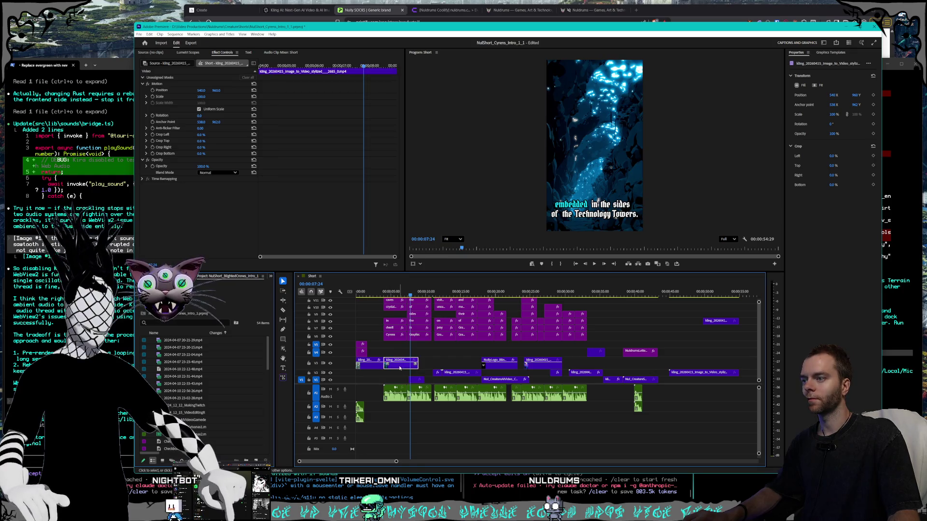
{"action": "right_click", "coordinate": [400, 368]}
{"action": "left_click", "coordinate": [433, 252]}
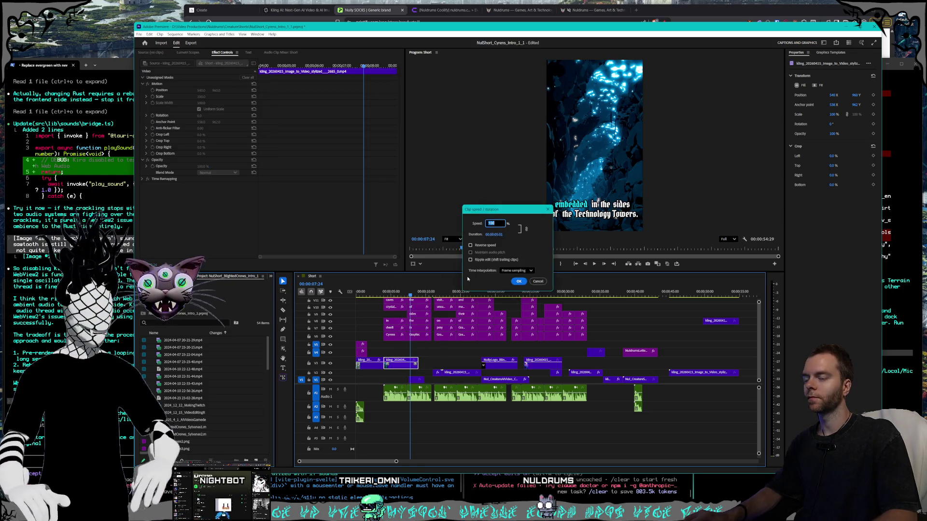
{"action": "type", "text": "200"}
{"action": "key", "text": "Return"}
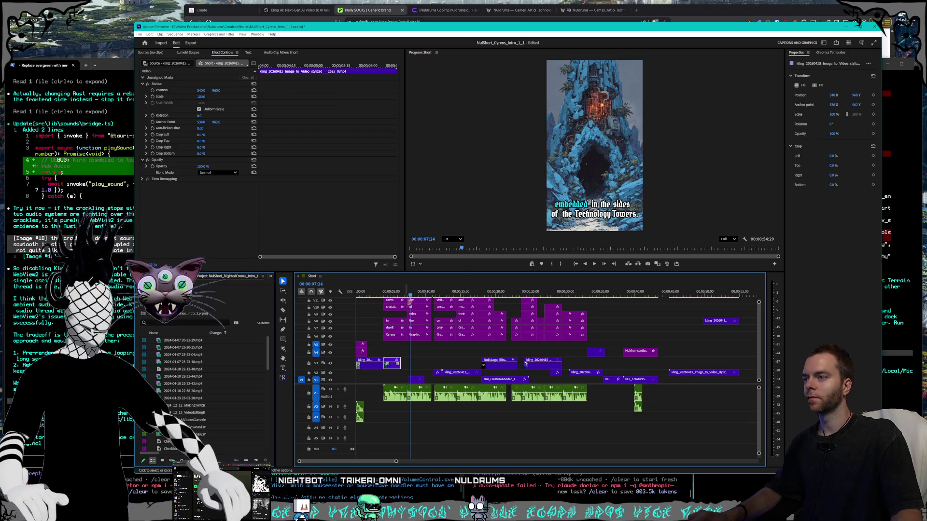
{"action": "left_click", "coordinate": [386, 291]}
Slide the small V1 clip earlier and play back from the crystalline caves shot.
{"action": "left_click", "coordinate": [420, 291]}
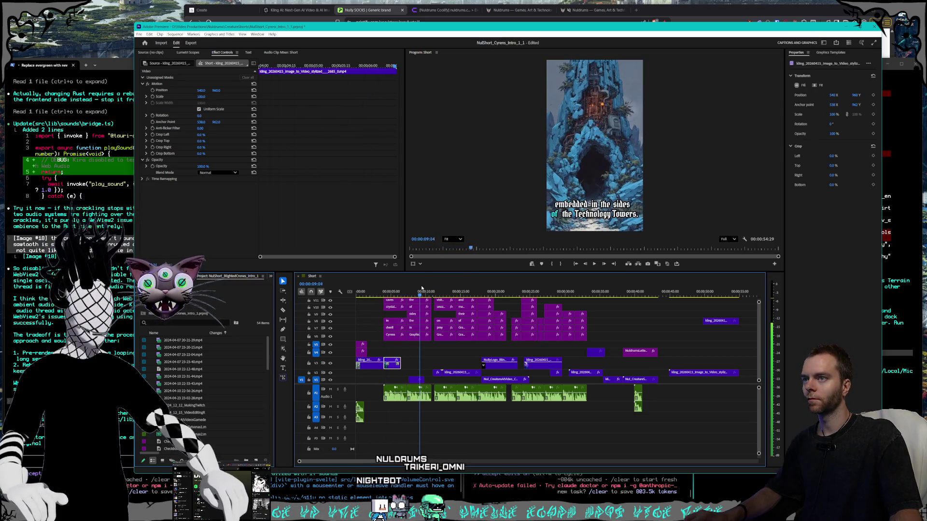
{"action": "left_click_drag", "start_coordinate": [417, 381], "coordinate": [409, 382]}
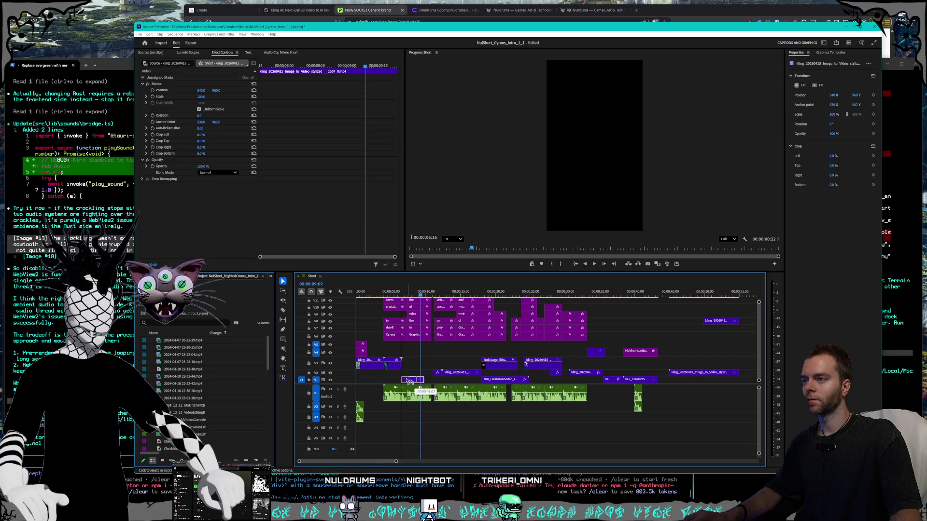
{"action": "left_click", "coordinate": [420, 292]}
{"action": "left_click", "coordinate": [387, 292]}
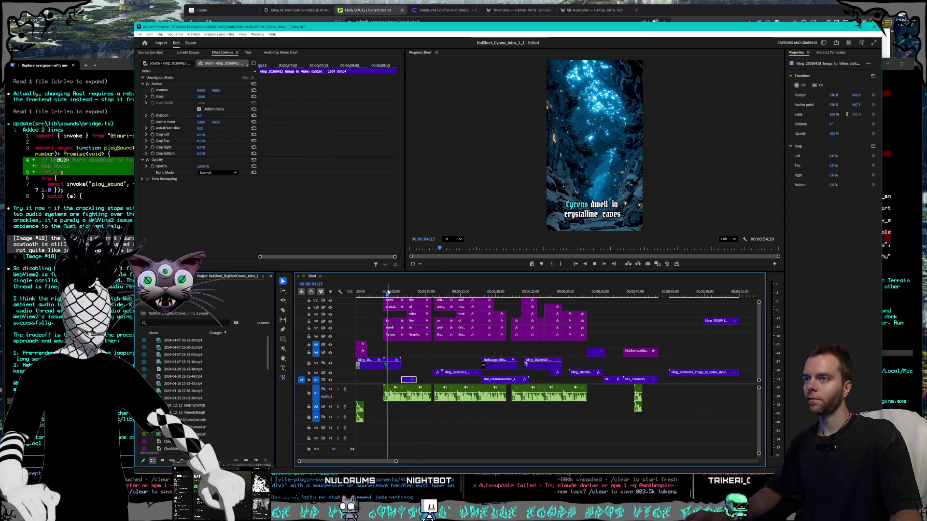
{"action": "key", "text": "space"}
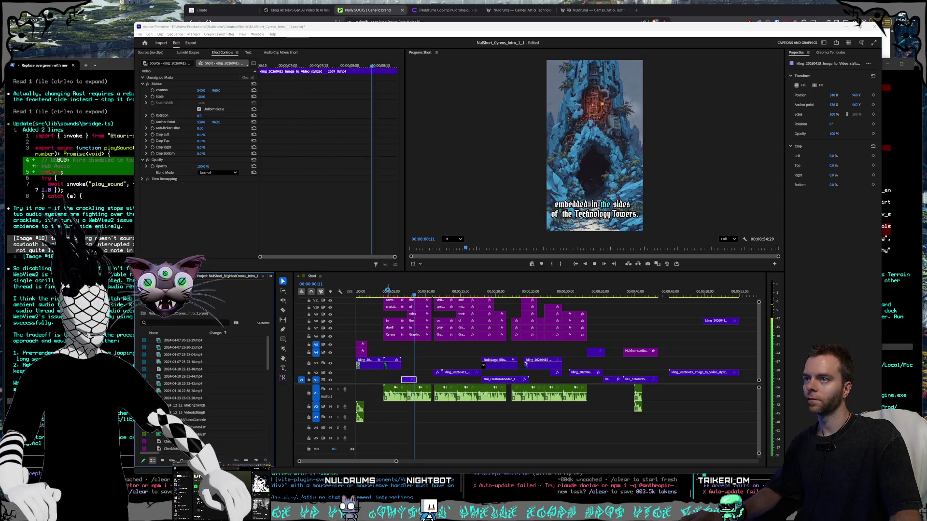
{"action": "key", "text": "alt+Tab"}
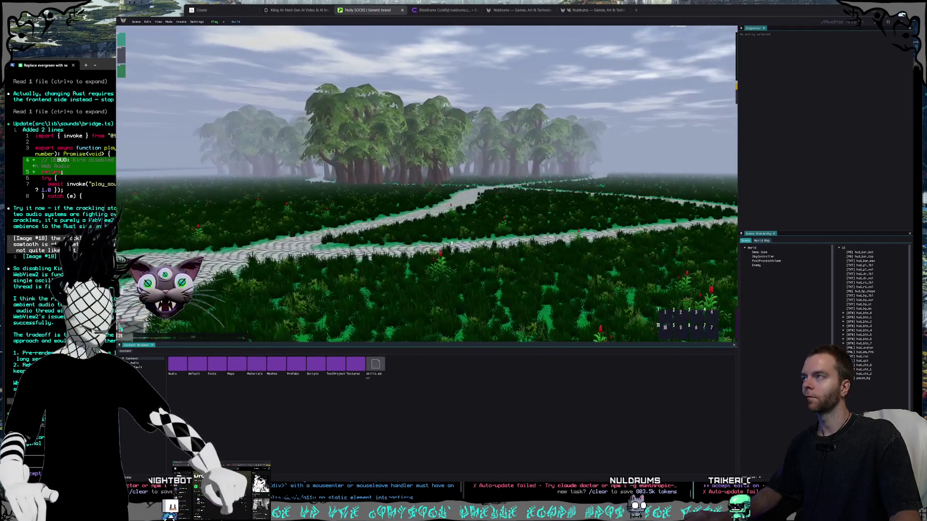
Open and close Project Settings, then browse the Edit and Mode menus.
{"action": "left_click", "coordinate": [195, 23]}
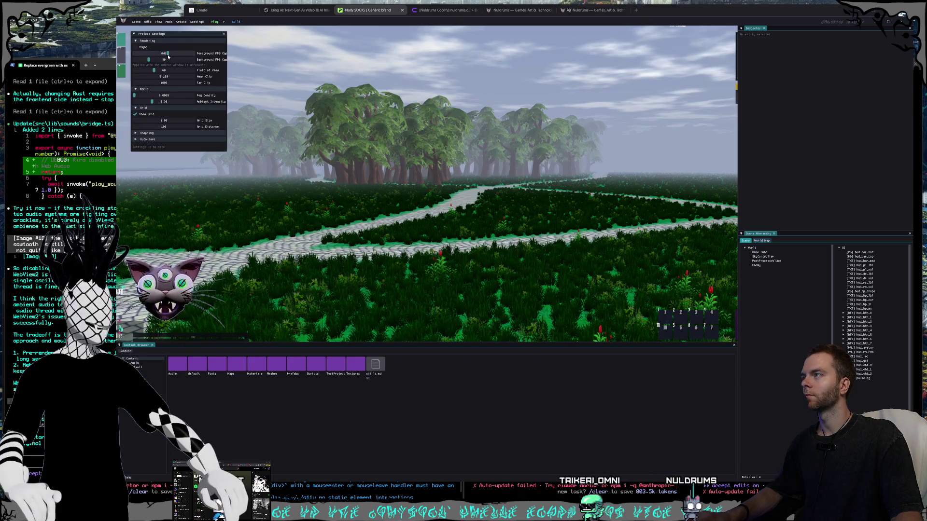
{"action": "left_click", "coordinate": [223, 35]}
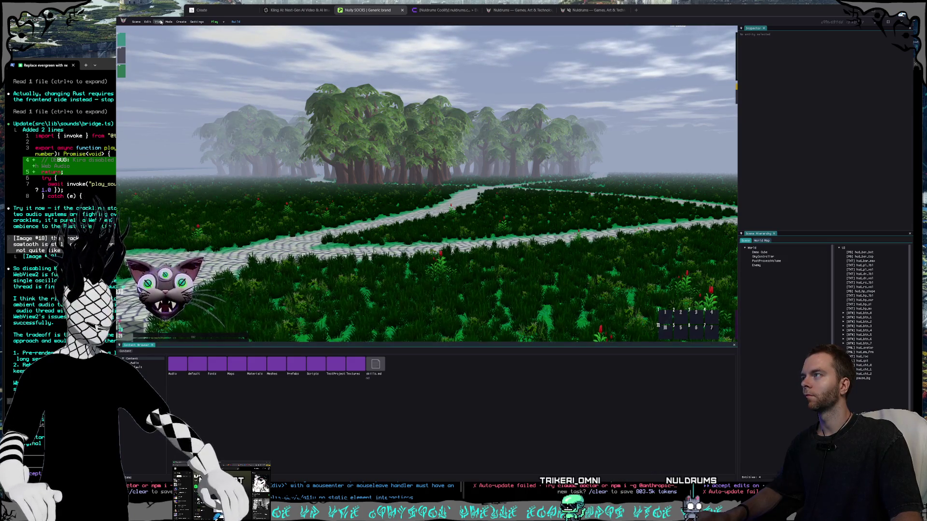
{"action": "left_click", "coordinate": [150, 22]}
{"action": "left_click", "coordinate": [168, 22]}
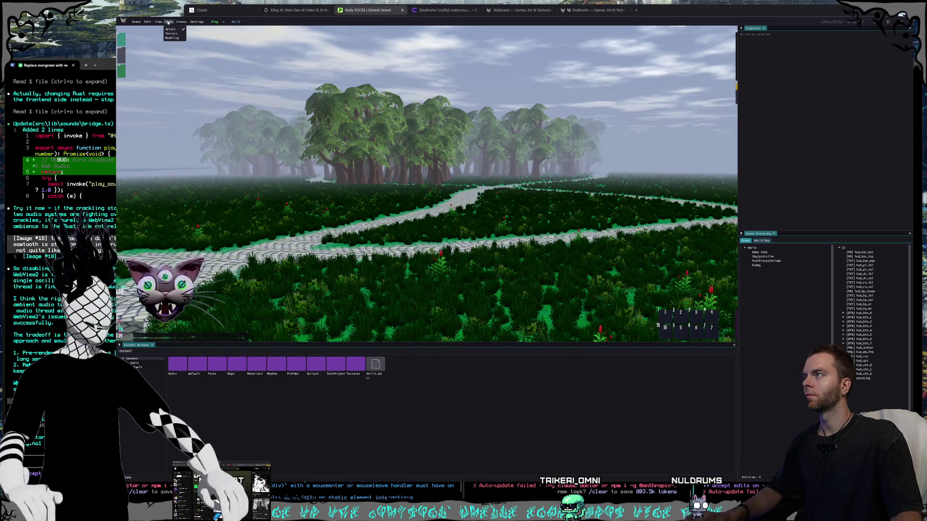
{"action": "left_click", "coordinate": [596, 119]}
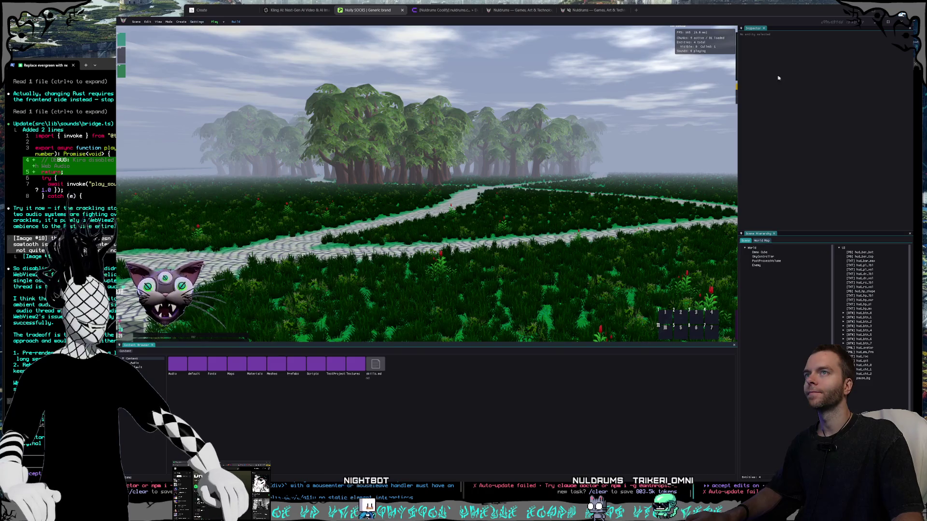
Open the Profiler with its frame-time graph from the View menu.
{"action": "left_click", "coordinate": [196, 22]}
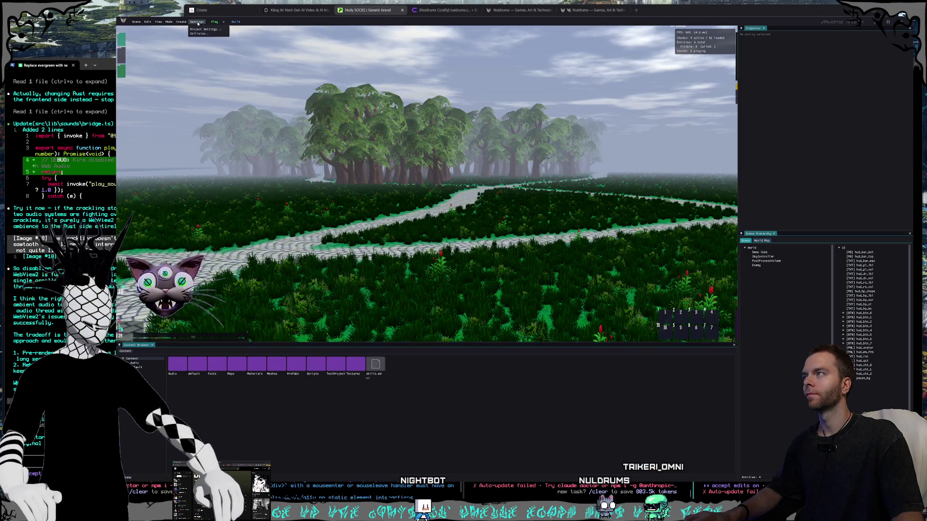
{"action": "left_click", "coordinate": [170, 24]}
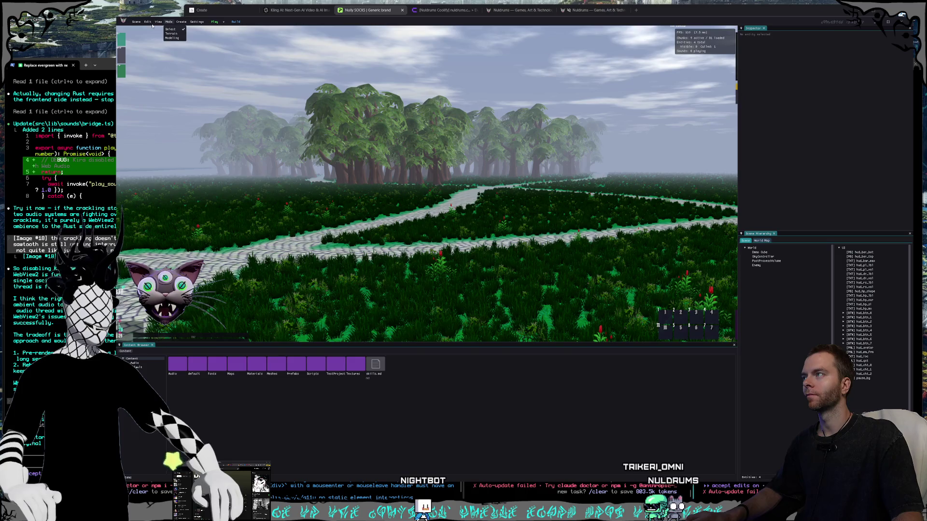
{"action": "left_click", "coordinate": [159, 23]}
{"action": "left_click", "coordinate": [168, 73]}
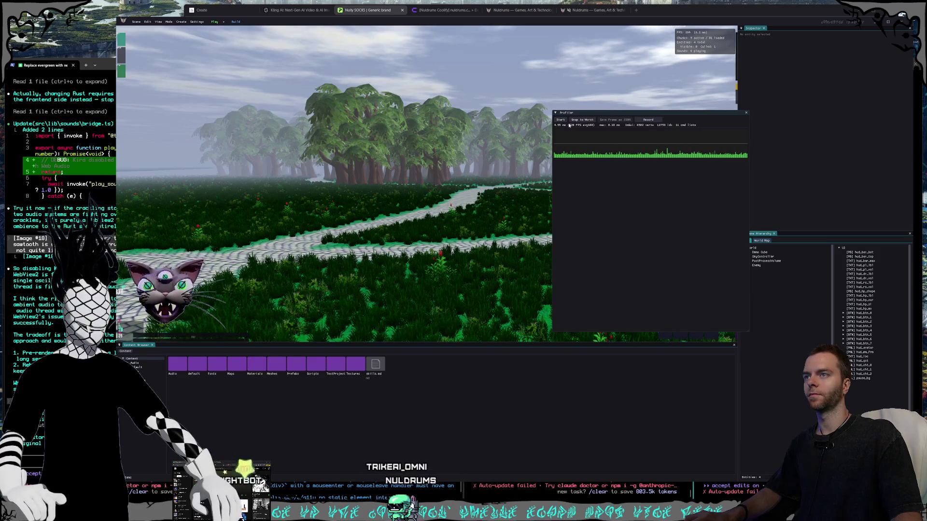
Record a short profiler capture, pick one frame, and expand its World Streaming timings.
{"action": "left_click", "coordinate": [560, 119]}
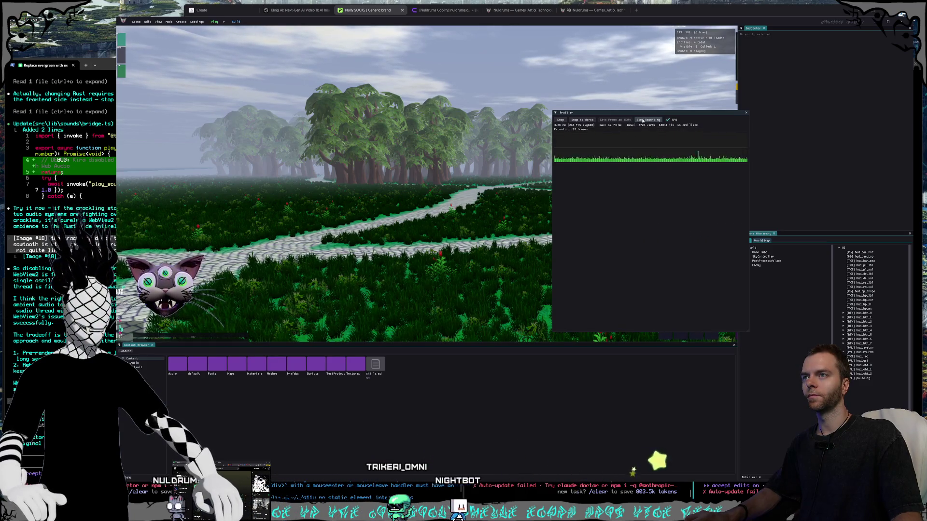
{"action": "left_click", "coordinate": [561, 120]}
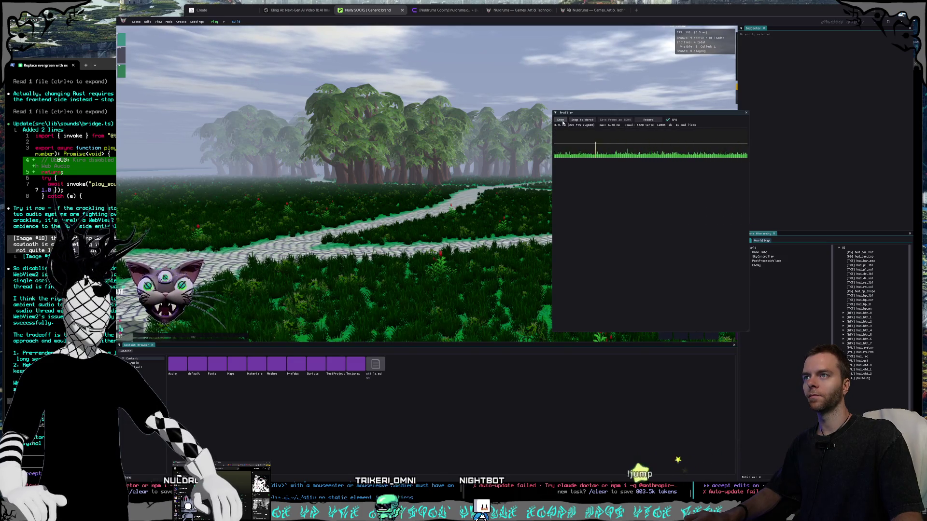
{"action": "left_click", "coordinate": [702, 156]}
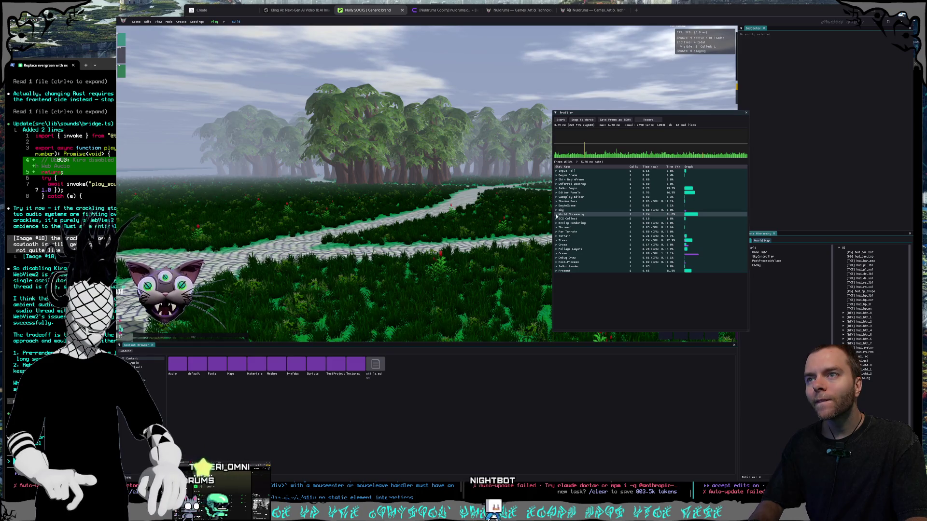
{"action": "left_click", "coordinate": [556, 193]}
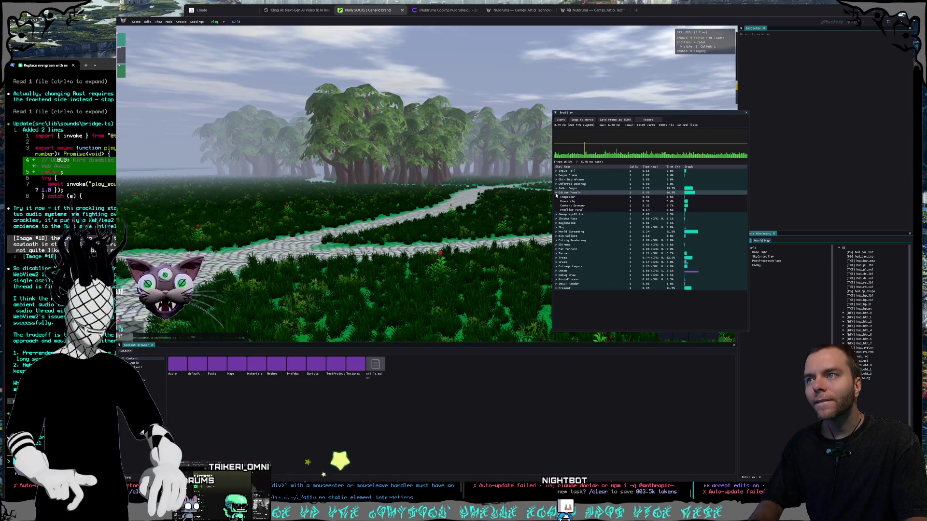
{"action": "left_click", "coordinate": [556, 193]}
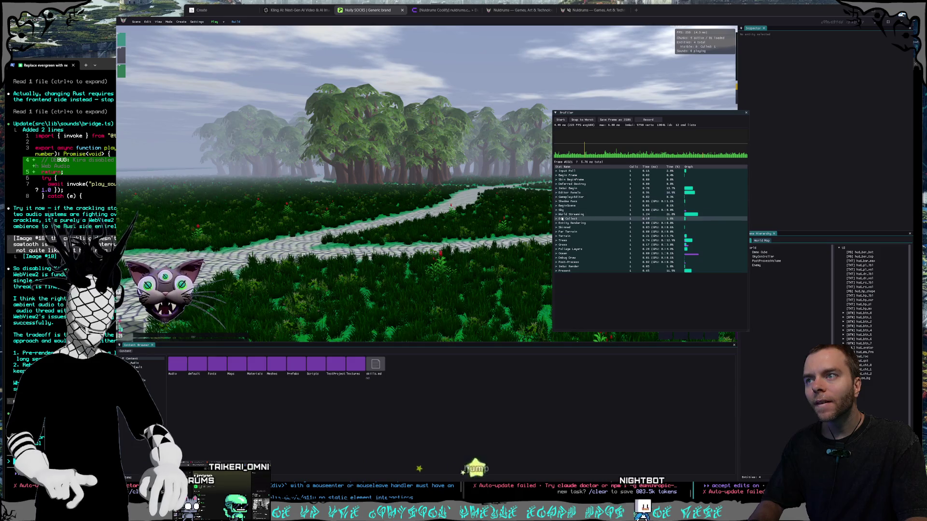
{"action": "left_click", "coordinate": [558, 214]}
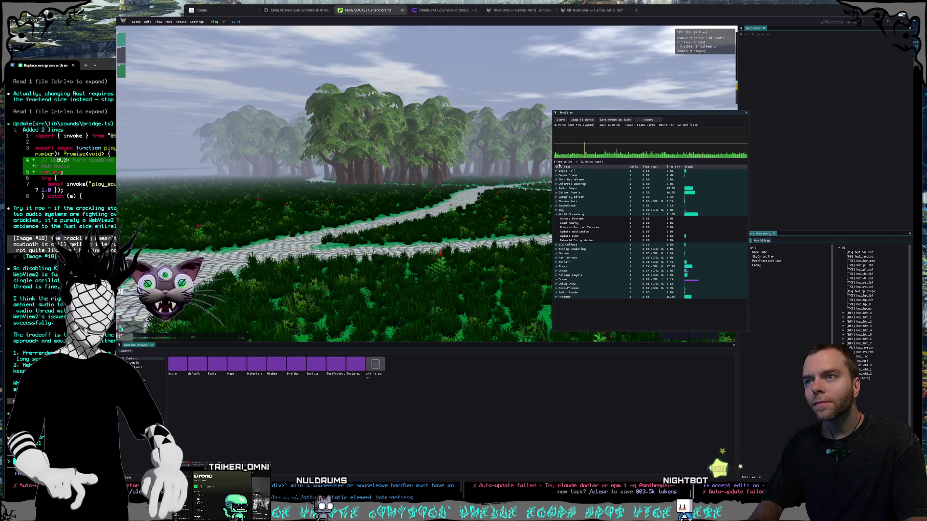
Snip a region screenshot of the profiler window.
{"action": "key", "text": "ctrl+Print"}
{"action": "mouse_move", "coordinate": [551, 108]}
{"action": "left_mouse_down"}
{"action": "mouse_move", "coordinate": [735, 343]}
{"action": "mouse_move", "coordinate": [752, 335]}
{"action": "left_mouse_up"}
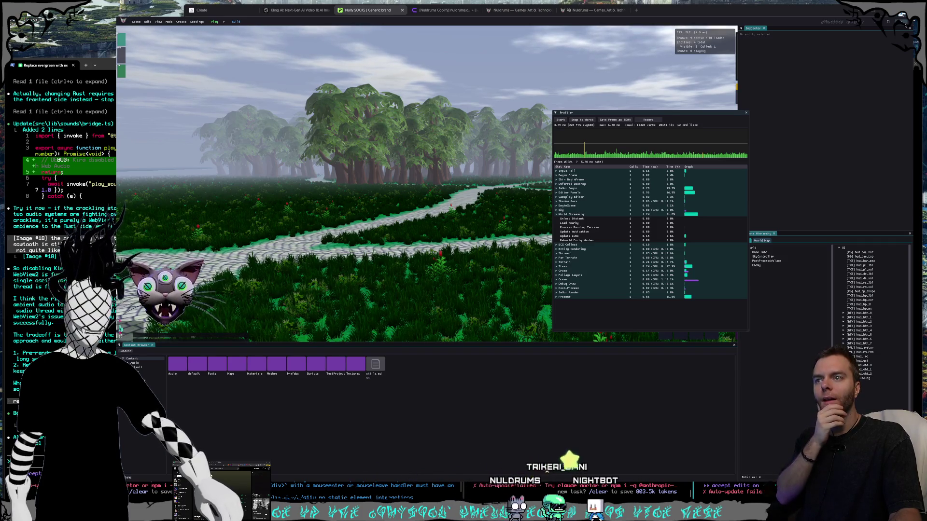
{"action": "key", "text": "alt+Tab"}
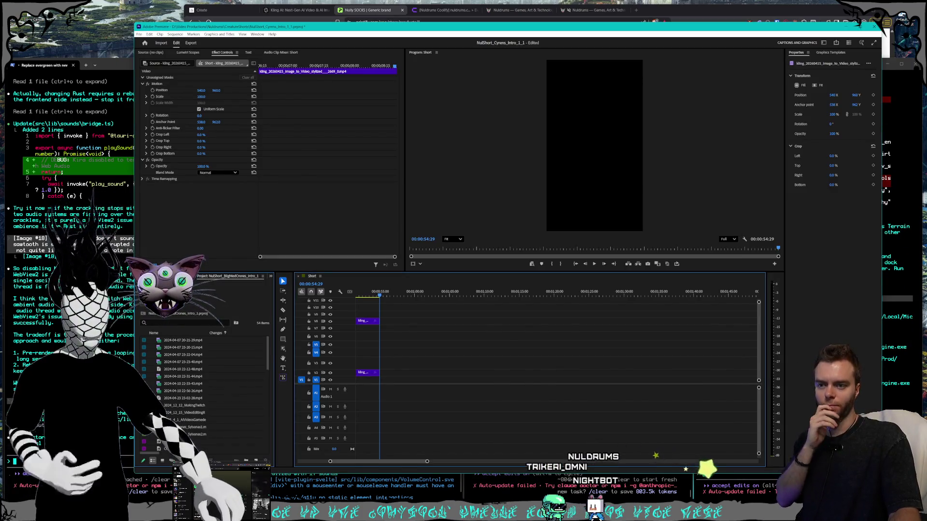
Switch from Premiere Pro to the Claude Code terminal.
{"action": "key", "text": "alt+Tab"}
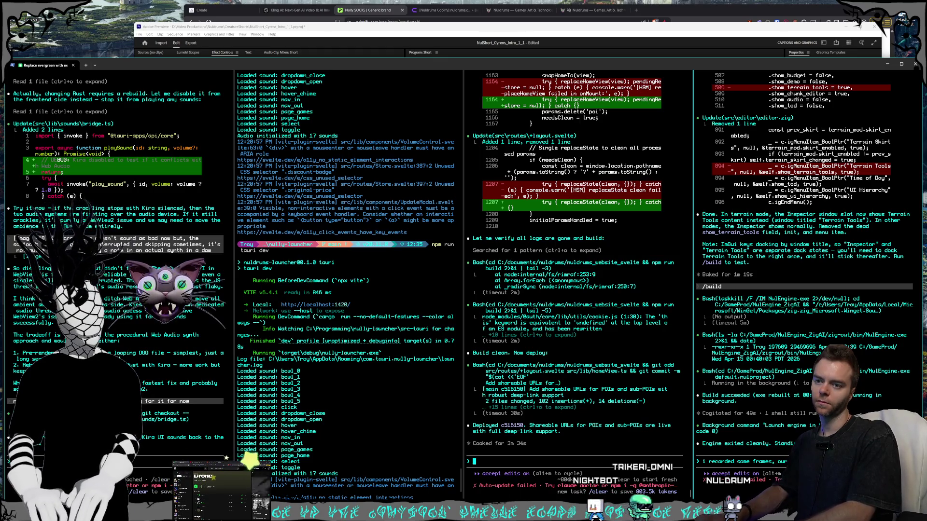
Send Claude Code a note about dropped frames in the profiler, with the screenshot attached.
{"action": "type", "text": "ees of "}
{"action": "type", "text": "course and there'"}
{"action": "type", "text": "s"}
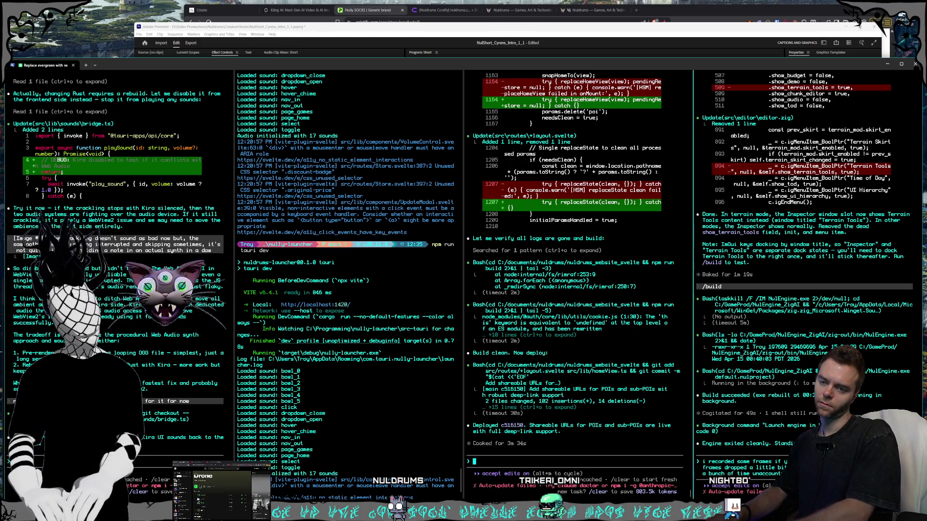
{"action": "type", "text": "in the prof"}
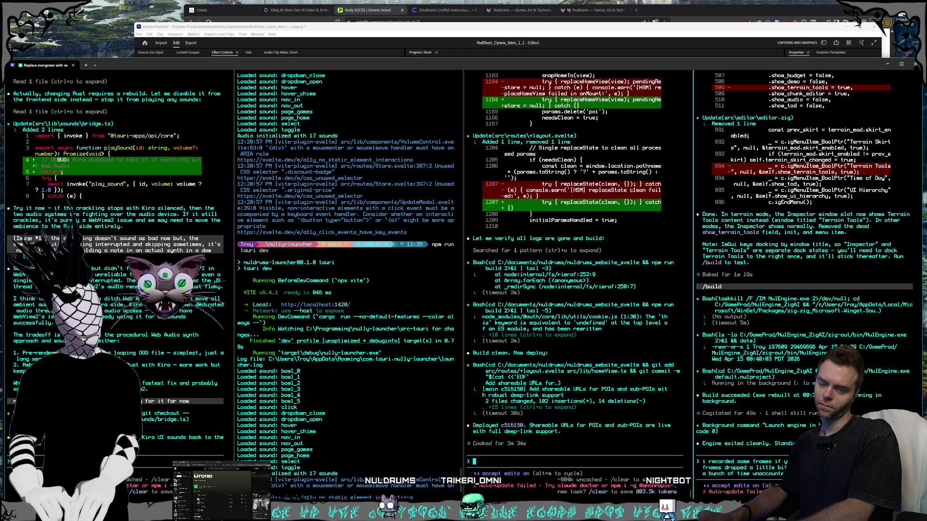
{"action": "type", "text": "iler [Image #9"}
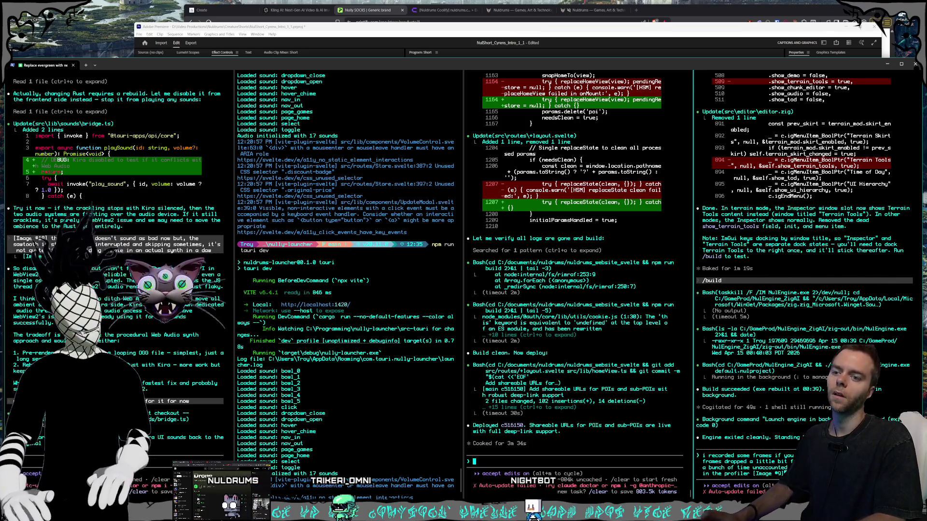
{"action": "key", "text": "Return"}
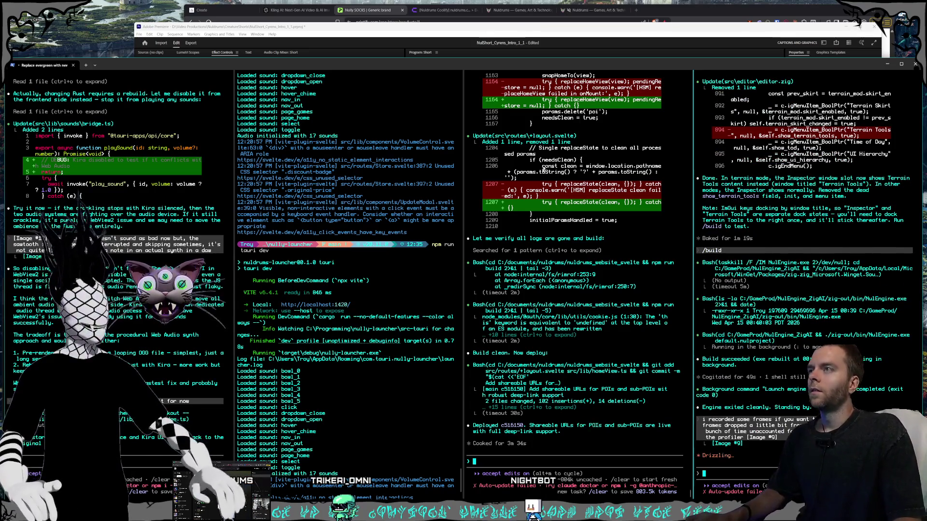
{"action": "left_click", "coordinate": [372, 30]}
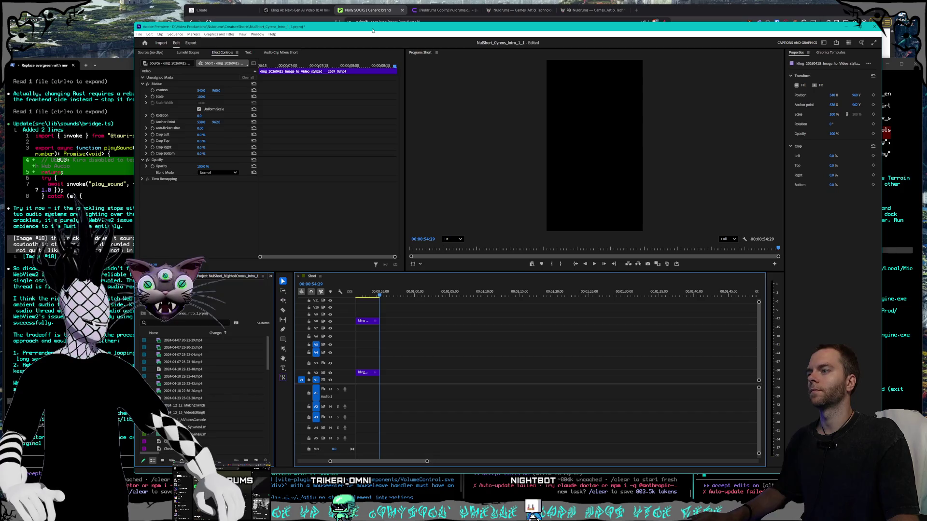
Preview the short up to about 9 seconds and lengthen the end of the V1 clip.
{"action": "left_click_drag", "start_coordinate": [415, 458], "coordinate": [385, 457]}
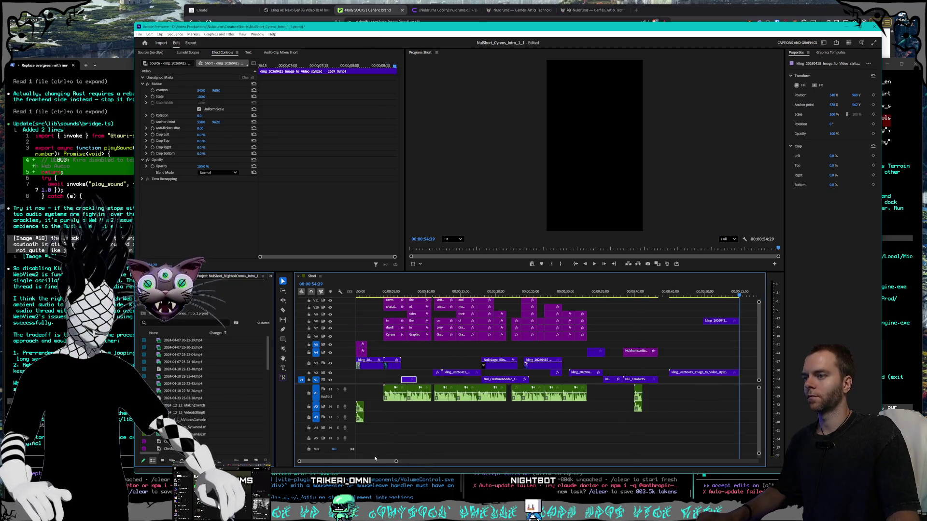
{"action": "left_click", "coordinate": [378, 294]}
{"action": "mouse_move", "coordinate": [387, 294]}
{"action": "left_mouse_down"}
{"action": "mouse_move", "coordinate": [421, 286]}
{"action": "mouse_move", "coordinate": [410, 290]}
{"action": "left_mouse_up"}
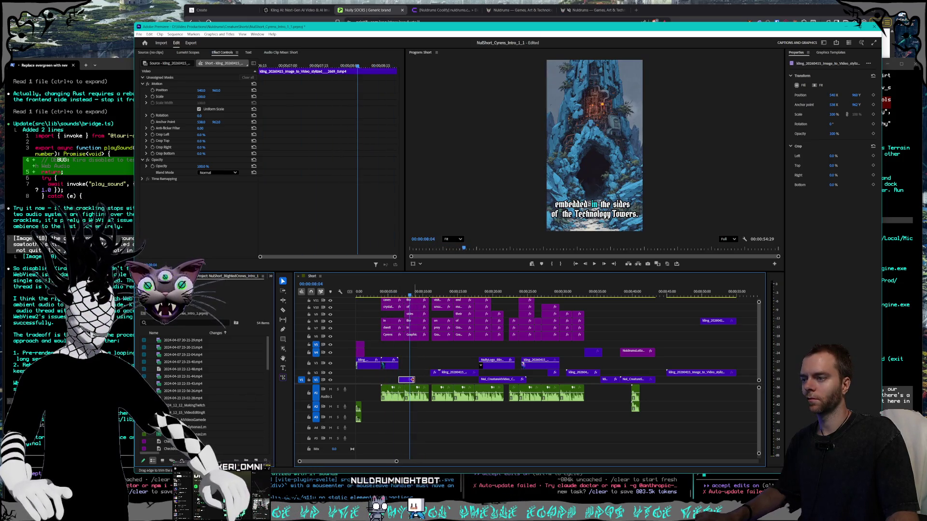
{"action": "left_click_drag", "start_coordinate": [416, 379], "coordinate": [423, 380]}
{"action": "left_click_drag", "start_coordinate": [410, 292], "coordinate": [471, 290]}
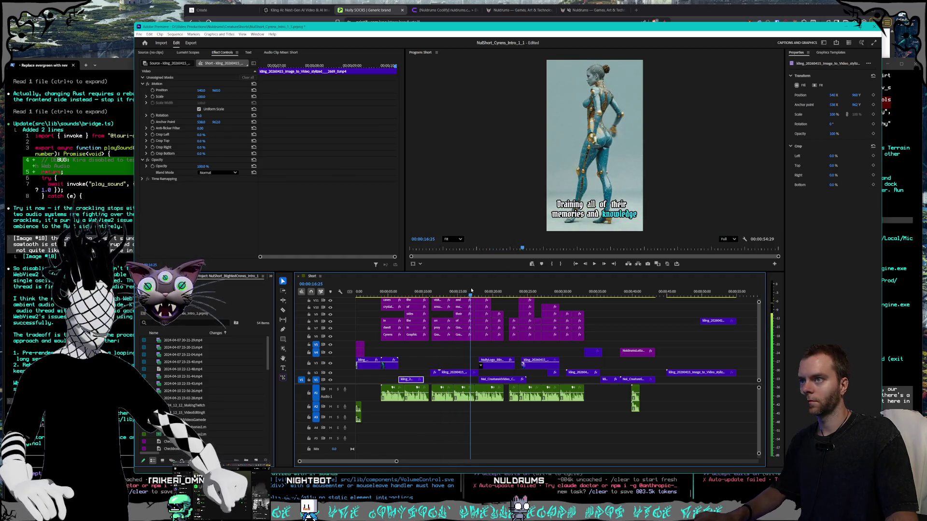
Nudge the V2 kling and Nul_CreatureAIVideo clips earlier, move V3 kling later, V4 clip onto V2.
{"action": "left_click", "coordinate": [436, 371]}
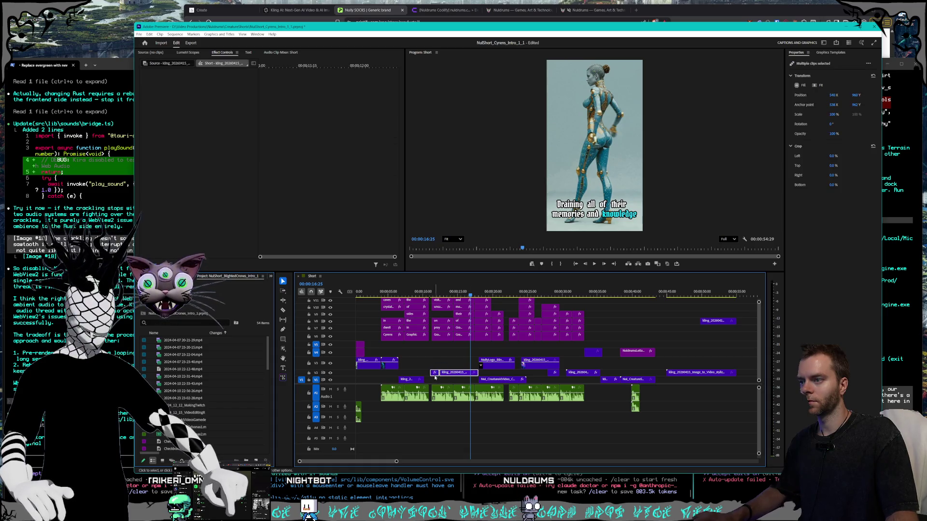
{"action": "left_click_drag", "start_coordinate": [431, 375], "coordinate": [425, 373]}
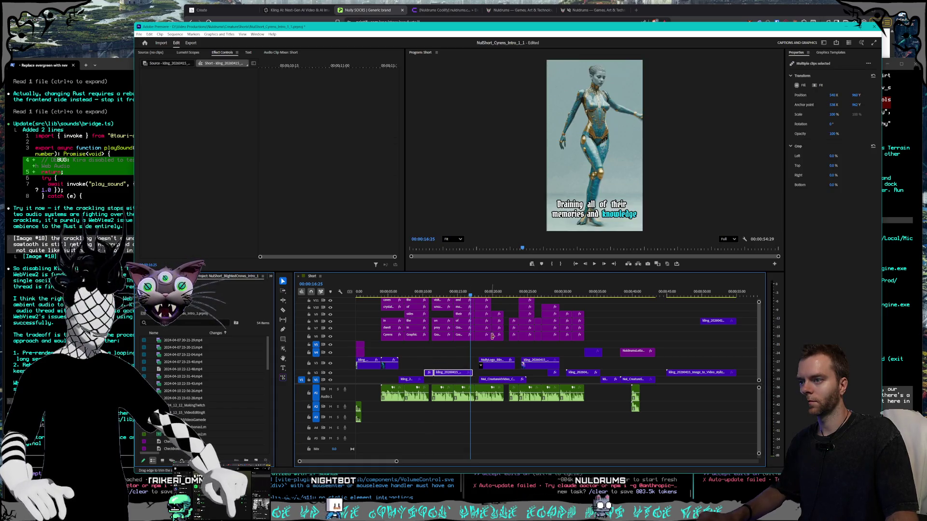
{"action": "left_click_drag", "start_coordinate": [490, 378], "coordinate": [484, 379]}
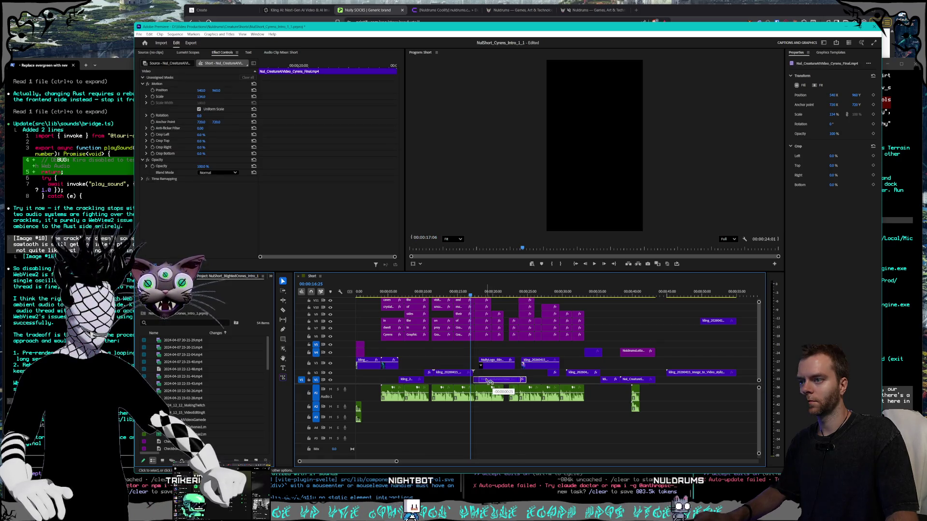
{"action": "left_click_drag", "start_coordinate": [470, 295], "coordinate": [596, 292]}
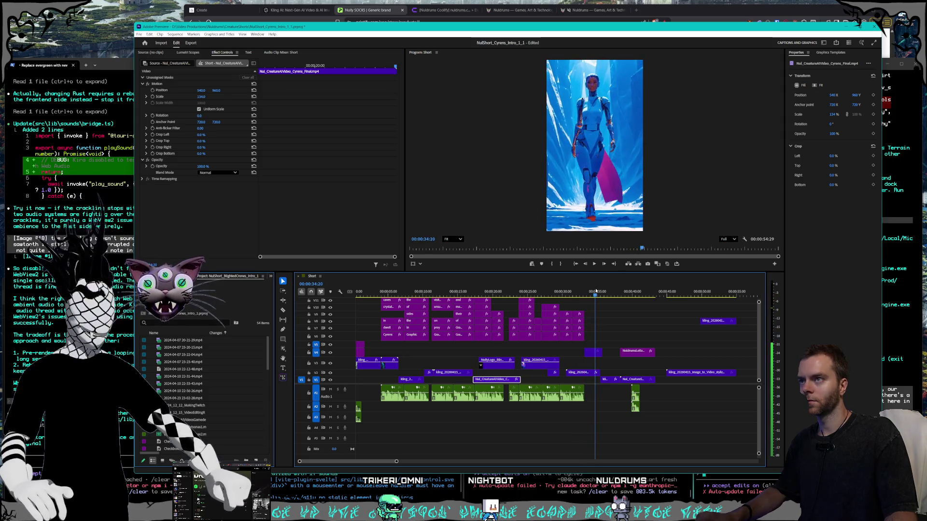
{"action": "left_click_drag", "start_coordinate": [534, 366], "coordinate": [617, 367]}
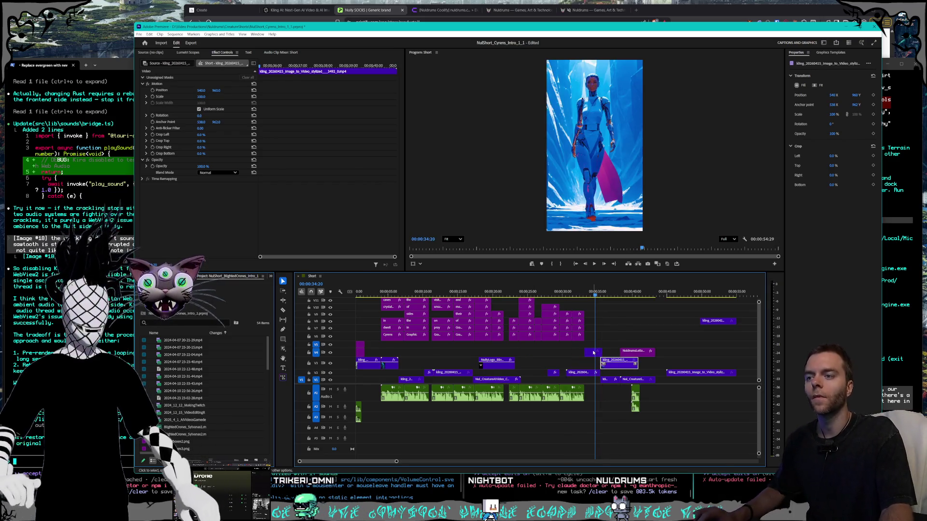
{"action": "left_click_drag", "start_coordinate": [594, 356], "coordinate": [529, 373]}
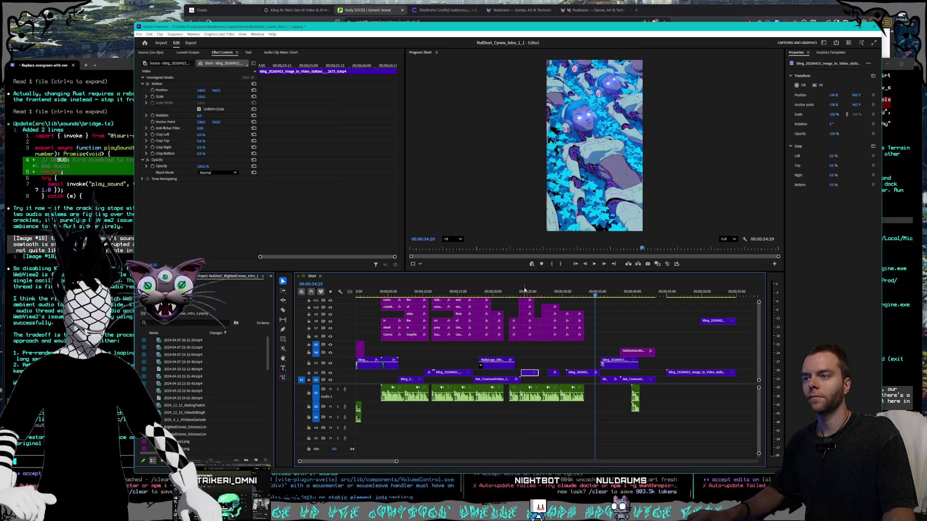
Reposition the small V2 clip near the skull-cave shot after the 'with the Cyrens' caption.
{"action": "left_click", "coordinate": [542, 292]}
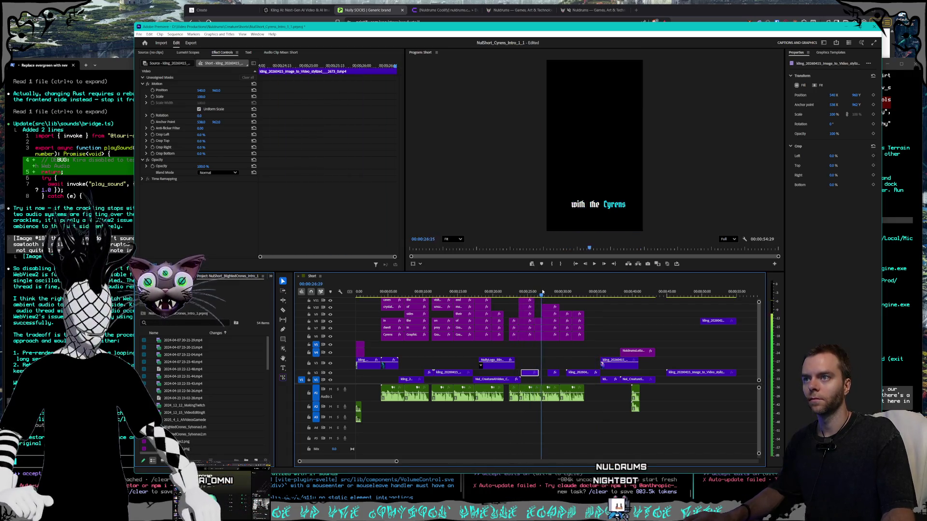
{"action": "left_click_drag", "start_coordinate": [549, 291], "coordinate": [556, 291]}
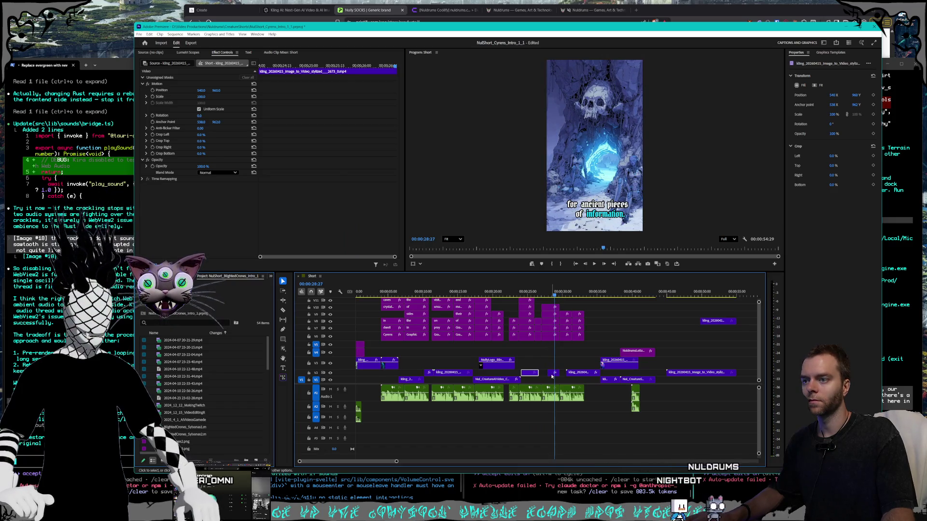
{"action": "left_click_drag", "start_coordinate": [553, 378], "coordinate": [547, 384]}
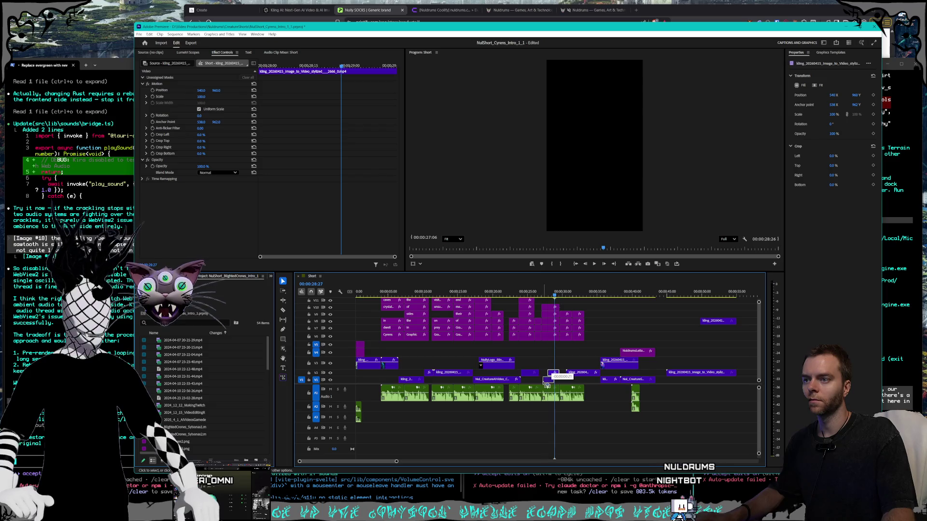
{"action": "left_click_drag", "start_coordinate": [564, 385], "coordinate": [561, 381]}
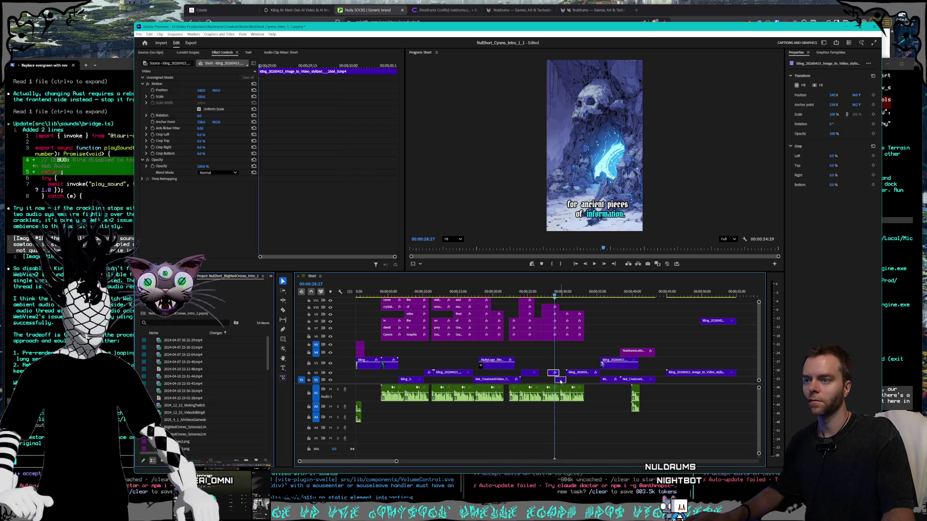
{"action": "left_click_drag", "start_coordinate": [574, 296], "coordinate": [588, 295]}
Shift and slightly extend the small V1 clip, and move the V2 clip earlier near 31 seconds.
{"action": "left_click_drag", "start_coordinate": [546, 381], "coordinate": [531, 381]}
{"action": "left_click_drag", "start_coordinate": [548, 293], "coordinate": [544, 293]}
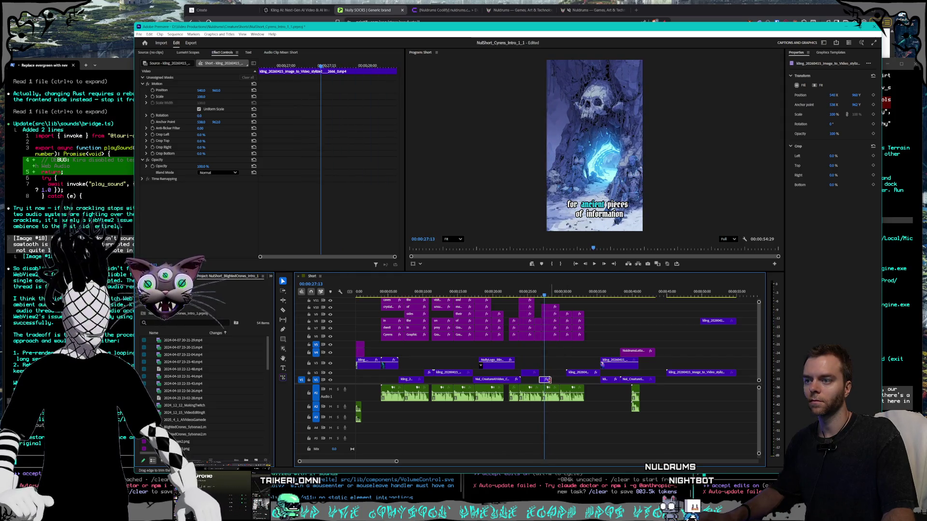
{"action": "left_click_drag", "start_coordinate": [549, 380], "coordinate": [554, 380]}
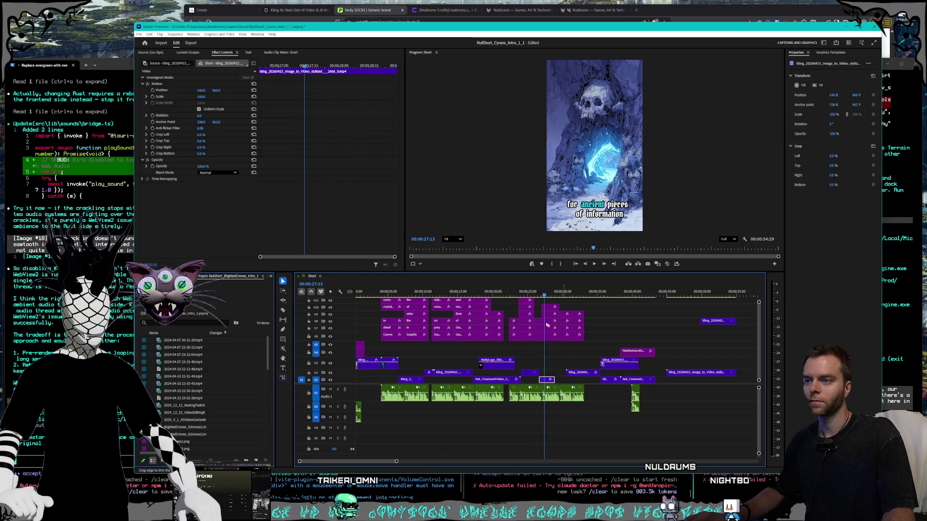
{"action": "left_click", "coordinate": [547, 295]}
{"action": "left_click_drag", "start_coordinate": [548, 295], "coordinate": [576, 294]}
{"action": "left_click_drag", "start_coordinate": [574, 375], "coordinate": [562, 374]}
{"action": "mouse_move", "coordinate": [617, 367]}
{"action": "left_mouse_down"}
{"action": "mouse_move", "coordinate": [594, 368]}
{"action": "mouse_move", "coordinate": [615, 380]}
{"action": "left_mouse_up"}
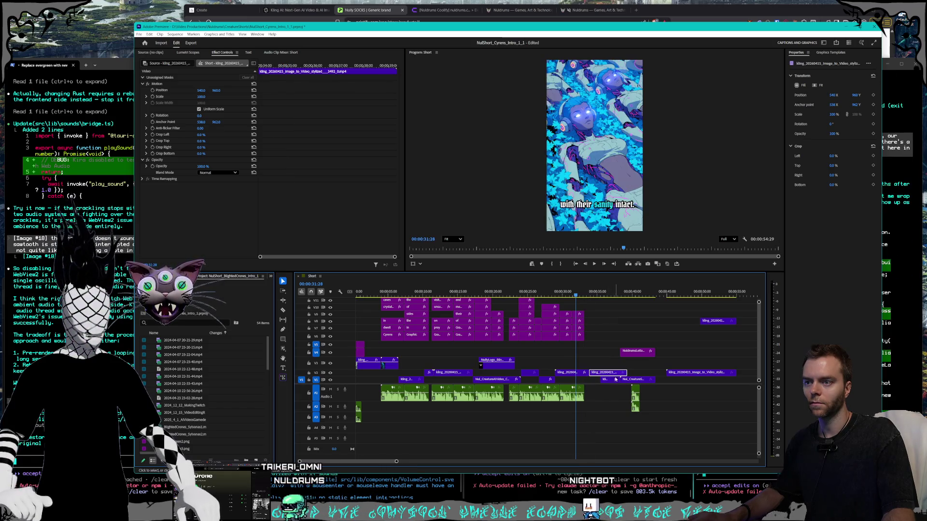
Play the ending around 51 seconds and delete the final clip on V8.
{"action": "left_click", "coordinate": [621, 334]}
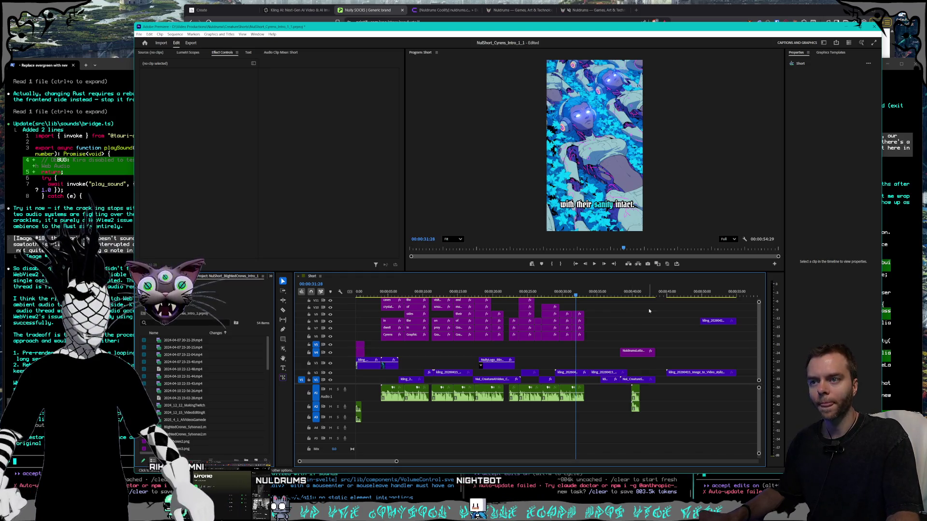
{"action": "left_click_drag", "start_coordinate": [682, 293], "coordinate": [713, 292]}
{"action": "key", "text": "space"}
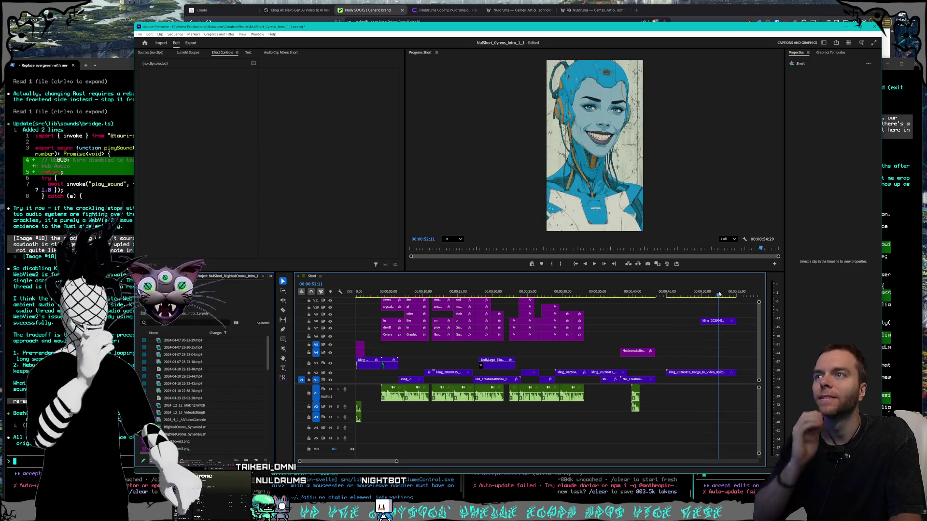
{"action": "left_click", "coordinate": [716, 322]}
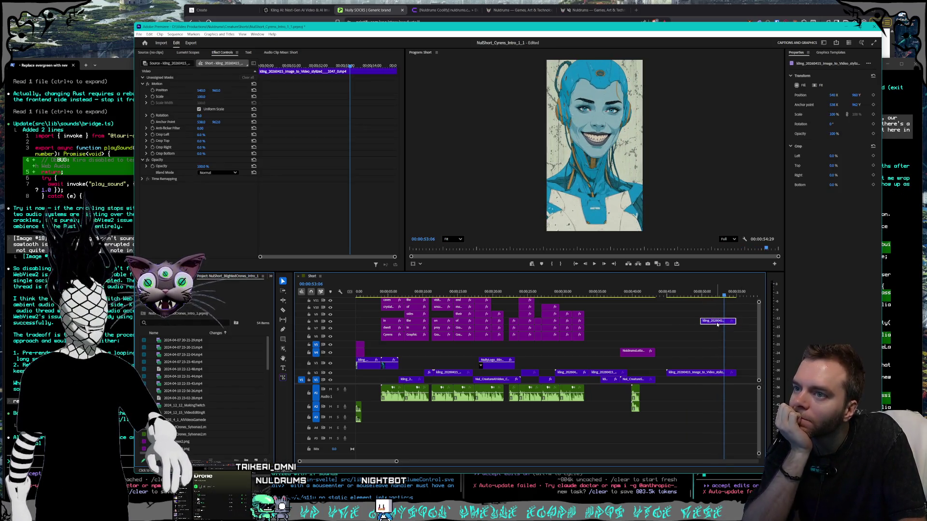
{"action": "key", "text": "Delete"}
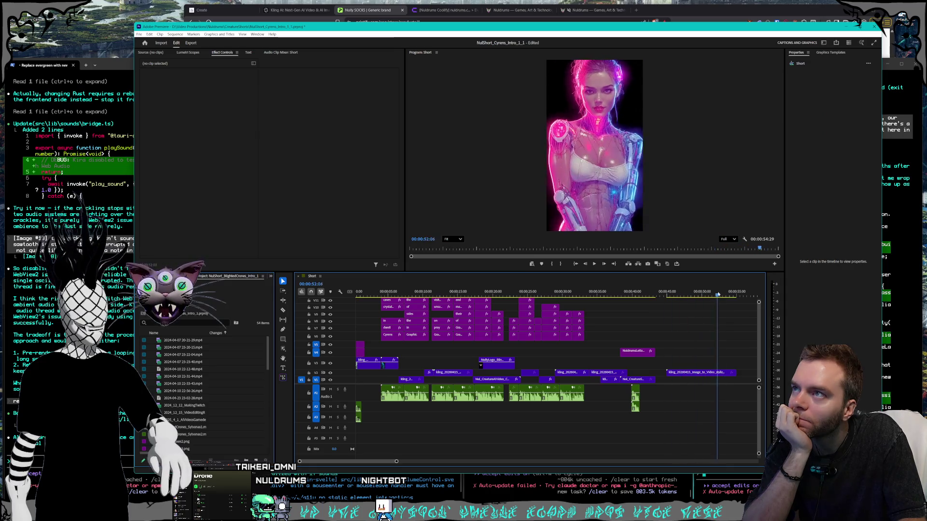
Marquee-select the end clips and shift them later, then nudge the small V1 clip.
{"action": "mouse_move", "coordinate": [707, 330]}
{"action": "left_mouse_down"}
{"action": "mouse_move", "coordinate": [657, 410]}
{"action": "mouse_move", "coordinate": [634, 423]}
{"action": "left_mouse_up"}
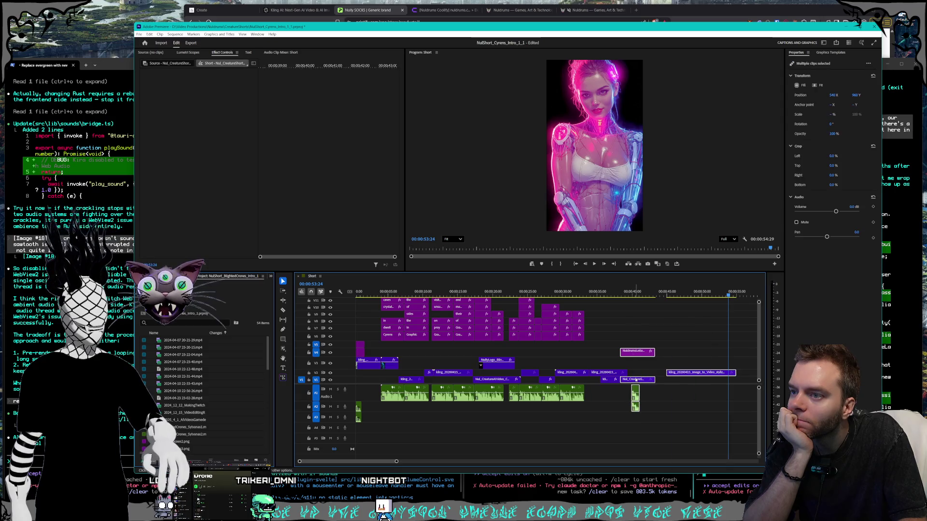
{"action": "left_click_drag", "start_coordinate": [636, 380], "coordinate": [676, 381]}
{"action": "left_click", "coordinate": [624, 381]}
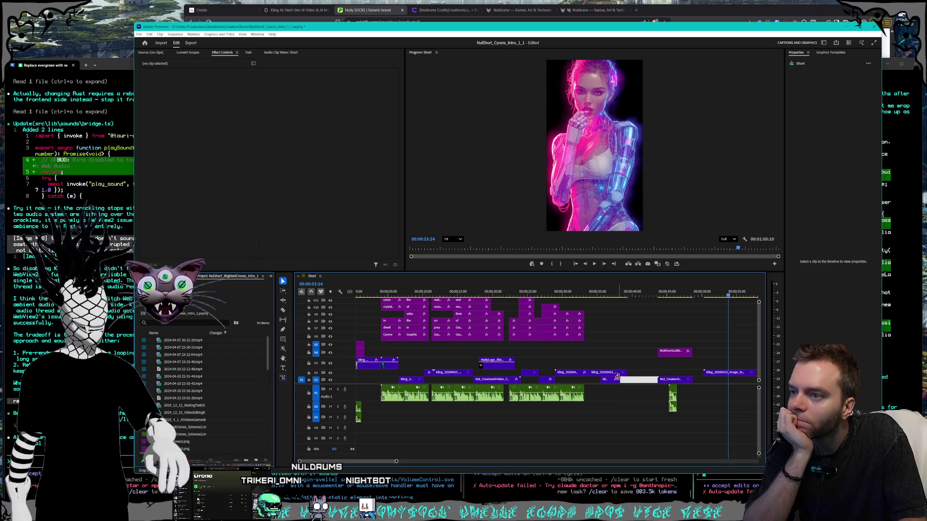
{"action": "left_click", "coordinate": [616, 373]}
{"action": "left_click", "coordinate": [603, 291]}
{"action": "left_click_drag", "start_coordinate": [602, 290], "coordinate": [633, 292]}
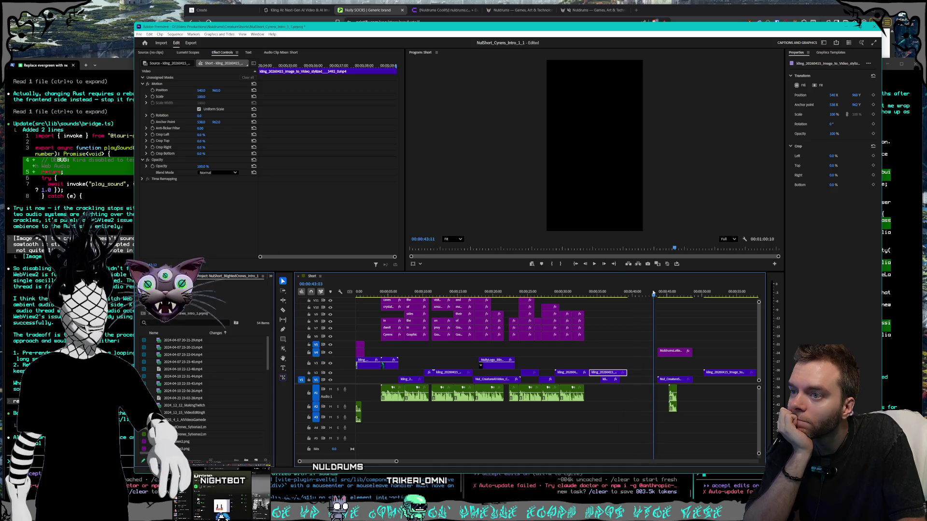
{"action": "mouse_move", "coordinate": [642, 384]}
{"action": "left_mouse_down"}
{"action": "mouse_move", "coordinate": [647, 373]}
{"action": "mouse_move", "coordinate": [615, 379]}
{"action": "left_mouse_up"}
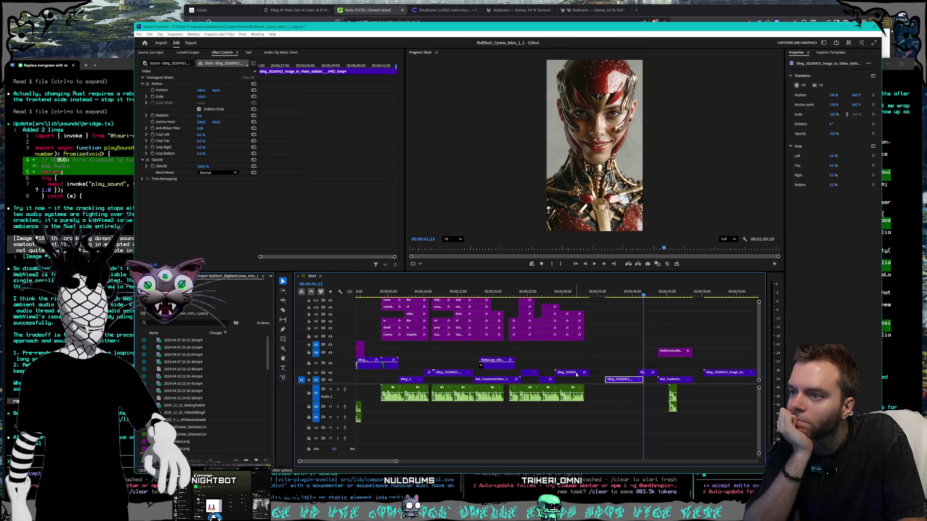
Move the V2 clip up onto V3 near the 28-second mark.
{"action": "left_click", "coordinate": [600, 349]}
{"action": "mouse_move", "coordinate": [620, 293]}
{"action": "left_mouse_down"}
{"action": "mouse_move", "coordinate": [605, 294]}
{"action": "mouse_move", "coordinate": [640, 294]}
{"action": "mouse_move", "coordinate": [600, 294]}
{"action": "mouse_move", "coordinate": [616, 298]}
{"action": "left_mouse_up"}
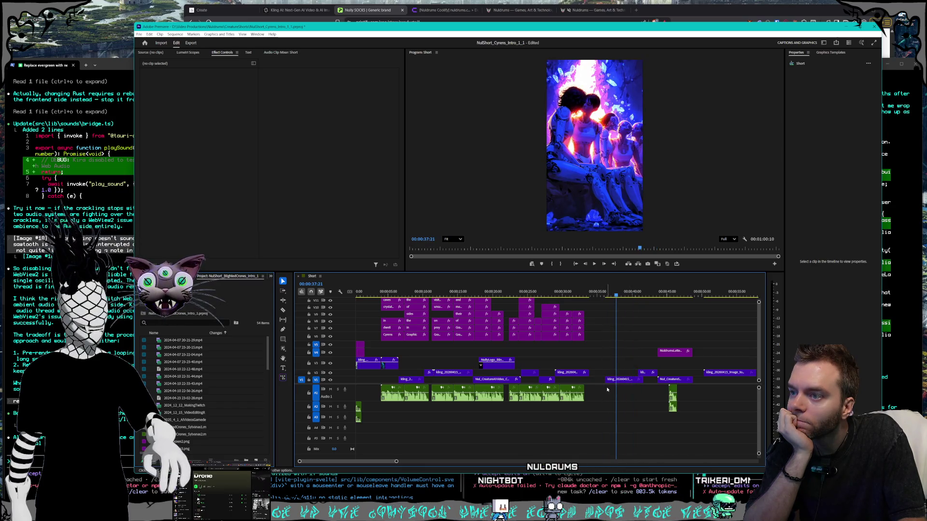
{"action": "left_click", "coordinate": [620, 380]}
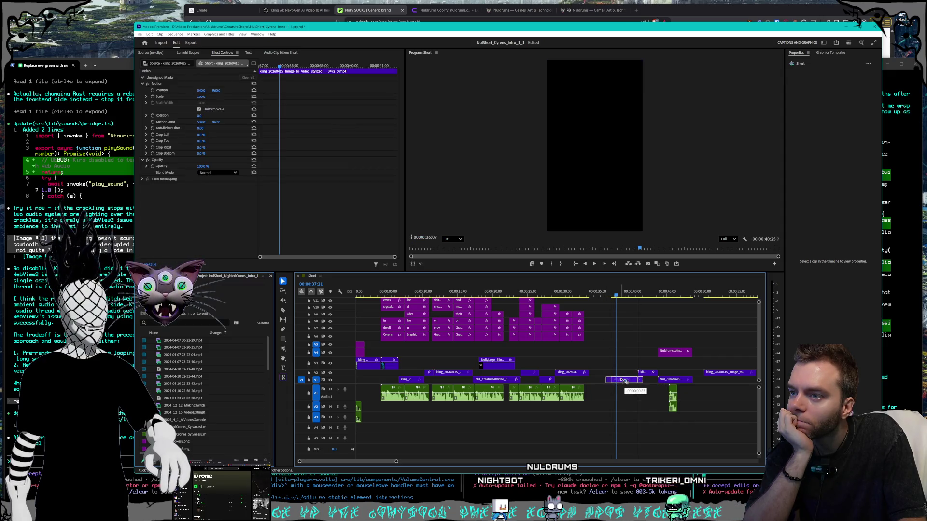
{"action": "left_click_drag", "start_coordinate": [625, 293], "coordinate": [745, 287]}
{"action": "mouse_move", "coordinate": [677, 373]}
{"action": "left_mouse_down"}
{"action": "mouse_move", "coordinate": [567, 362]}
{"action": "mouse_move", "coordinate": [626, 369]}
{"action": "mouse_move", "coordinate": [611, 366]}
{"action": "left_mouse_up"}
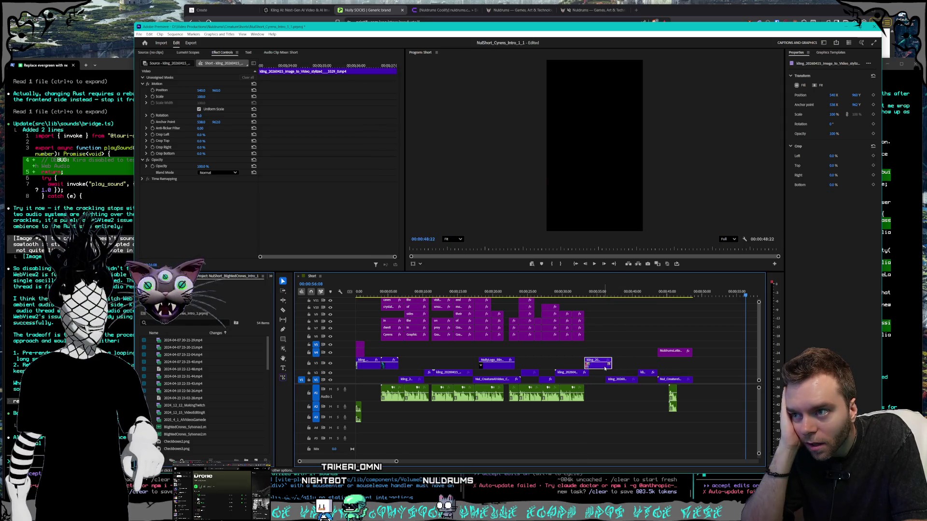
Push the clips after the playhead later, then select the A1 audio and caption clips.
{"action": "mouse_move", "coordinate": [590, 293]}
{"action": "left_mouse_down"}
{"action": "mouse_move", "coordinate": [642, 280]}
{"action": "mouse_move", "coordinate": [600, 279]}
{"action": "left_mouse_up"}
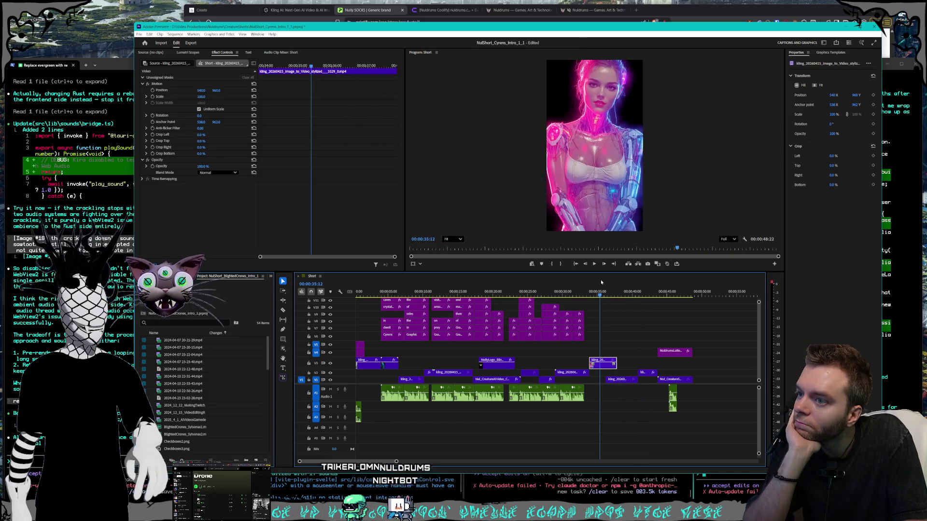
{"action": "left_click_drag", "start_coordinate": [626, 320], "coordinate": [715, 424]}
{"action": "left_click_drag", "start_coordinate": [676, 351], "coordinate": [687, 352]}
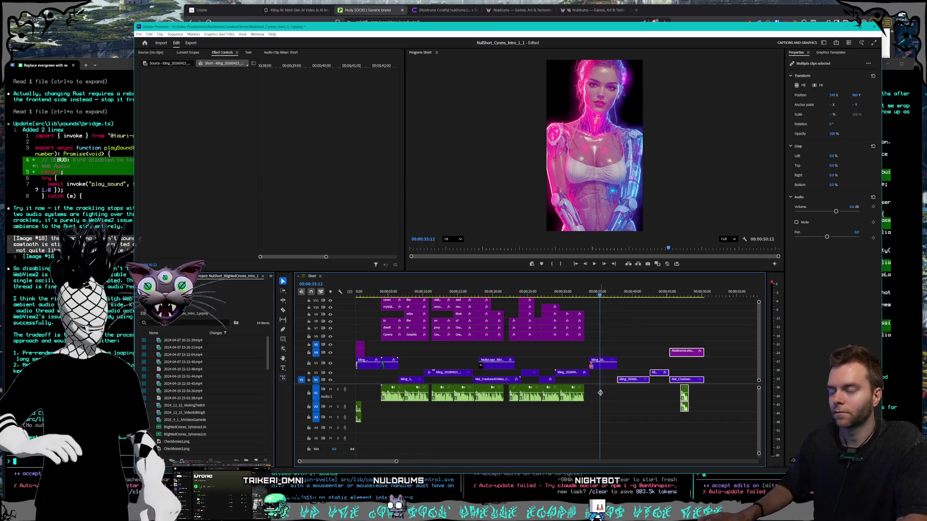
{"action": "mouse_move", "coordinate": [611, 385]}
{"action": "left_mouse_down"}
{"action": "mouse_move", "coordinate": [508, 407]}
{"action": "mouse_move", "coordinate": [508, 388]}
{"action": "left_mouse_up"}
{"action": "mouse_move", "coordinate": [600, 347]}
{"action": "left_mouse_down"}
{"action": "mouse_move", "coordinate": [540, 317]}
{"action": "mouse_move", "coordinate": [509, 284]}
{"action": "left_mouse_up"}
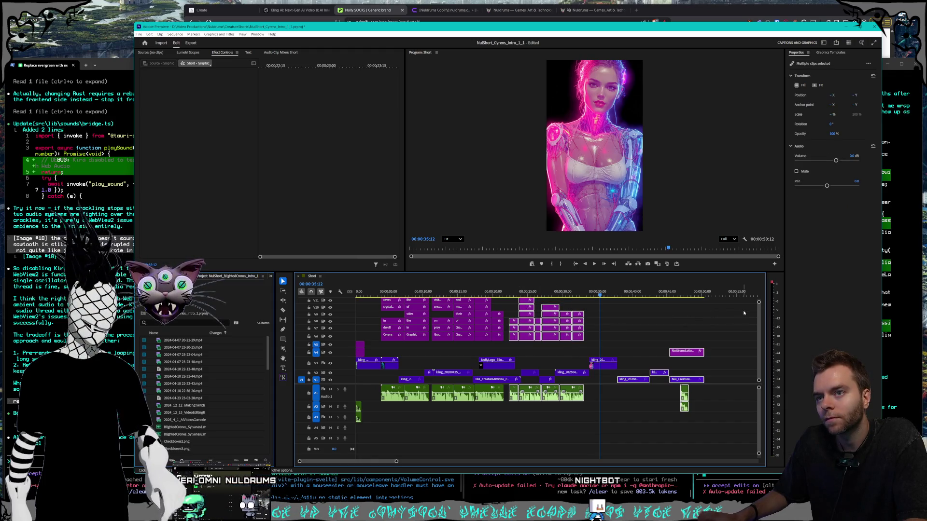
{"action": "scroll", "coordinate": [759, 313], "scroll_direction": "up", "scroll_amount": 3}
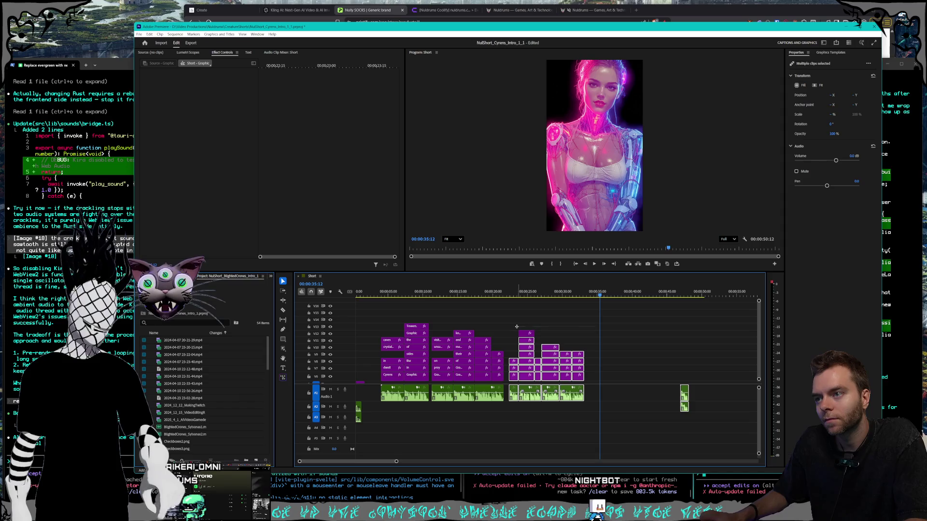
Shift the selected caption graphics and clips slightly later on the timeline.
{"action": "scroll", "coordinate": [757, 328], "scroll_direction": "down", "scroll_amount": 3}
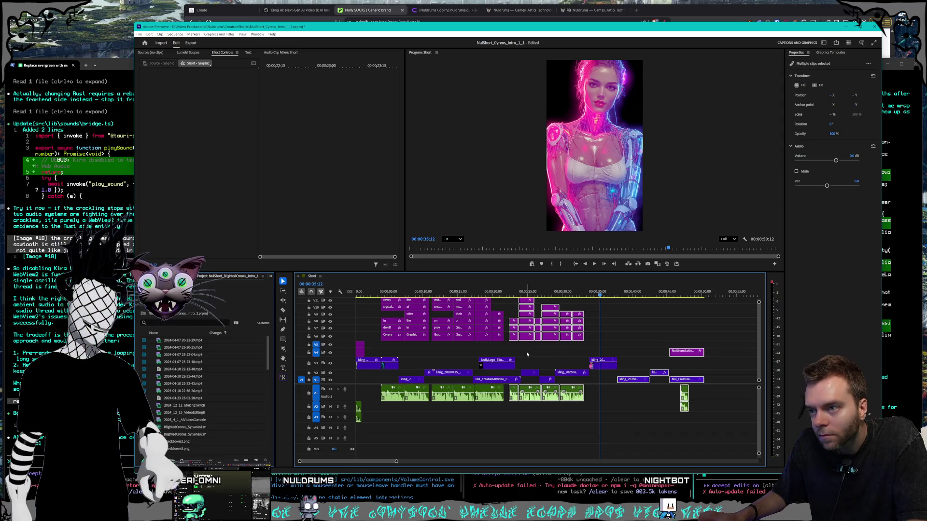
{"action": "mouse_move", "coordinate": [601, 382]}
{"action": "left_mouse_down"}
{"action": "mouse_move", "coordinate": [529, 375]}
{"action": "mouse_move", "coordinate": [537, 374]}
{"action": "left_mouse_up"}
{"action": "left_click", "coordinate": [534, 362]}
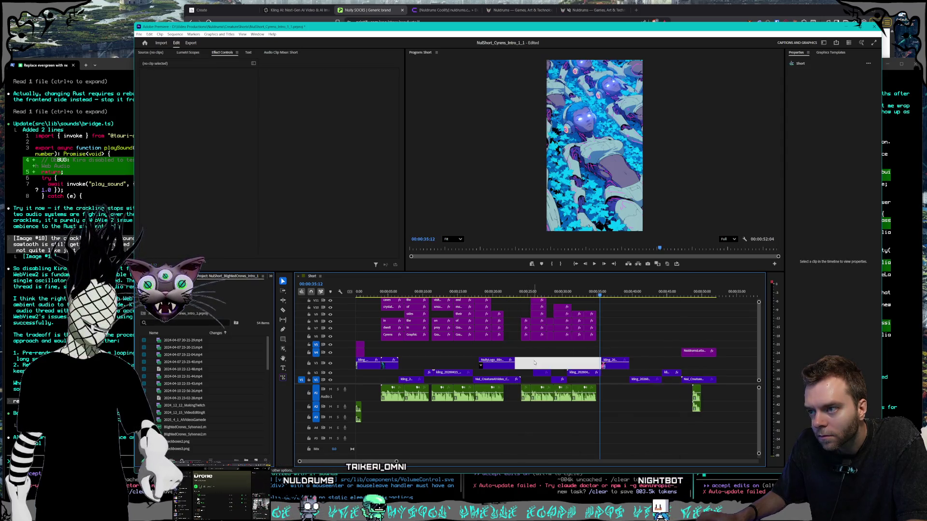
Preview the edit from about 22 seconds to about 29 seconds.
{"action": "left_click", "coordinate": [509, 292]}
{"action": "left_click_drag", "start_coordinate": [509, 290], "coordinate": [546, 285]}
{"action": "key", "text": "space"}
{"action": "left_click", "coordinate": [623, 352]}
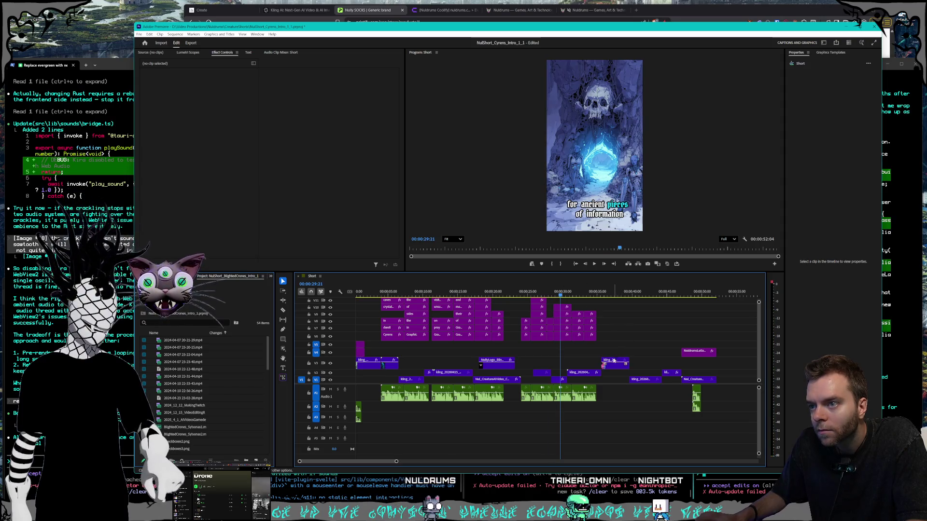
Move the small V2 clip earlier, the V1 clip later, and the V3 clip down to V2.
{"action": "left_click_drag", "start_coordinate": [539, 374], "coordinate": [526, 374]}
{"action": "left_click_drag", "start_coordinate": [546, 293], "coordinate": [573, 288]}
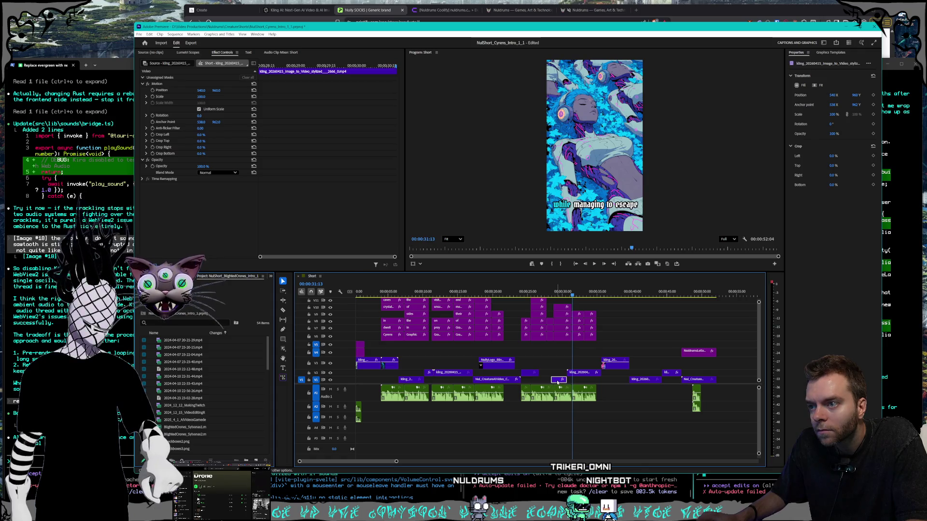
{"action": "mouse_move", "coordinate": [555, 379]}
{"action": "left_mouse_down"}
{"action": "mouse_move", "coordinate": [579, 378]}
{"action": "mouse_move", "coordinate": [544, 379]}
{"action": "left_mouse_up"}
{"action": "left_click_drag", "start_coordinate": [613, 369], "coordinate": [581, 375]}
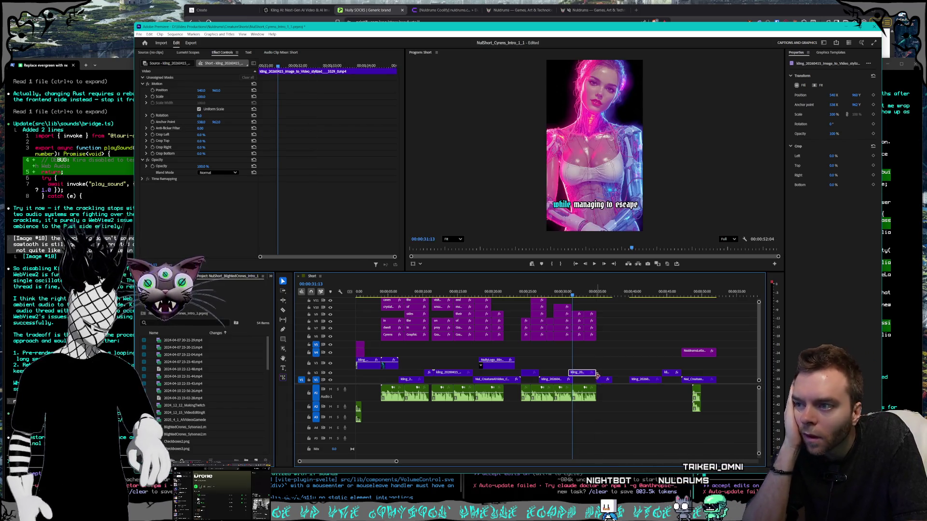
Play the sequence back from 20 seconds to review the rearranged clips.
{"action": "left_click_drag", "start_coordinate": [575, 294], "coordinate": [497, 293]}
{"action": "left_click", "coordinate": [593, 266]}
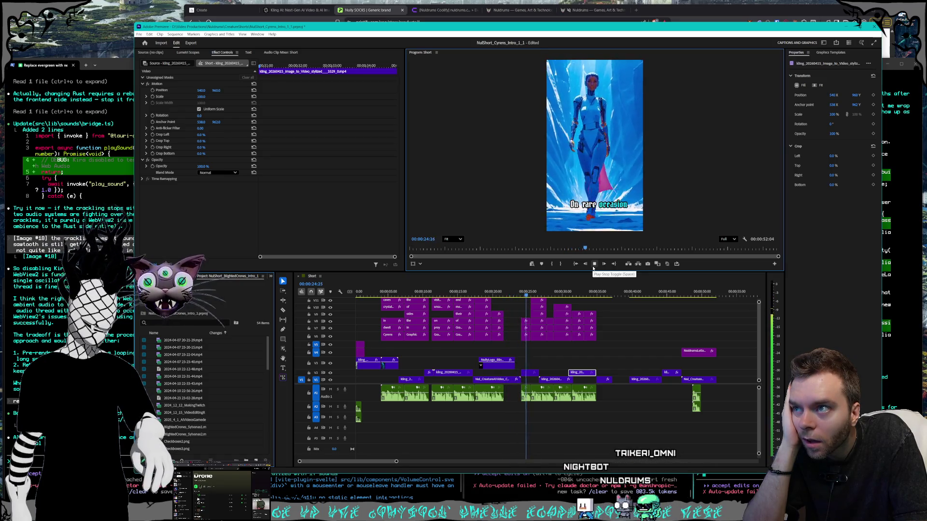
{"action": "right_click", "coordinate": [498, 379]}
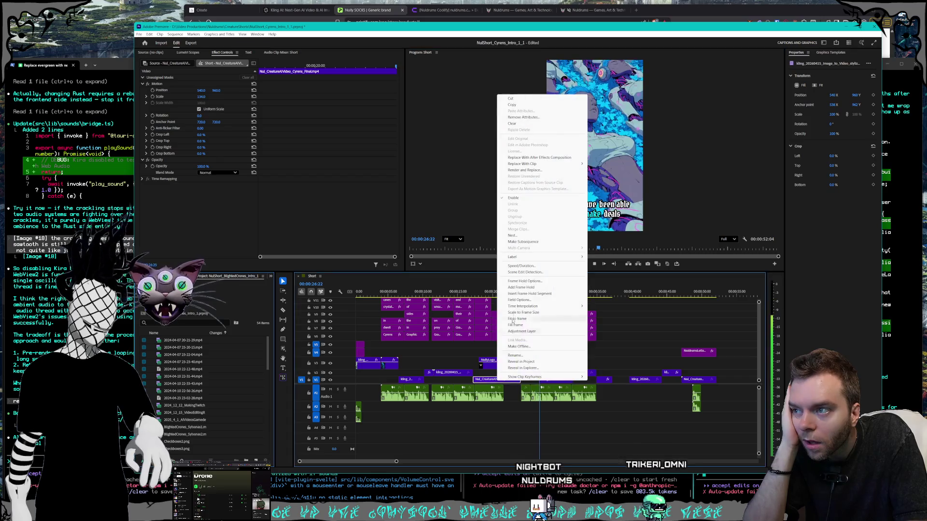
Set the V1 Cyrens creature clip's speed to 150%.
{"action": "left_click", "coordinate": [529, 266]}
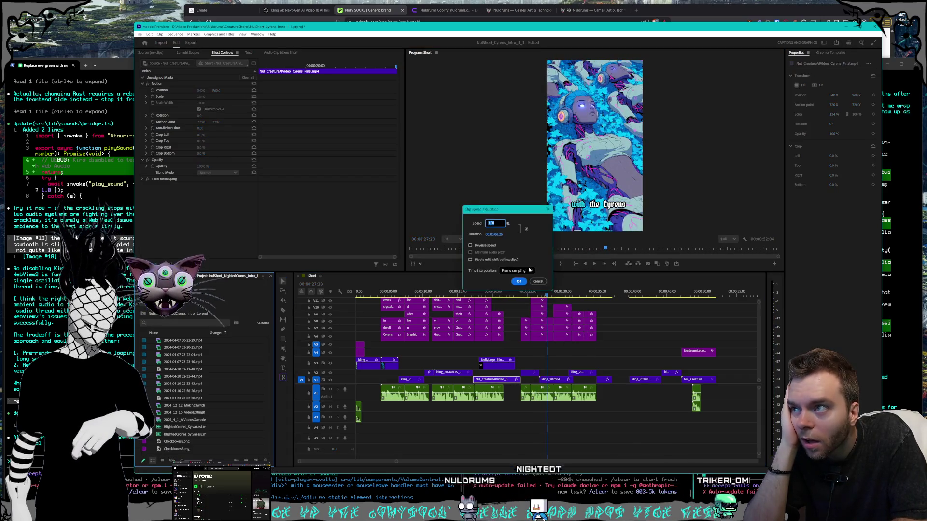
{"action": "type", "text": "150"}
{"action": "key", "text": "Return"}
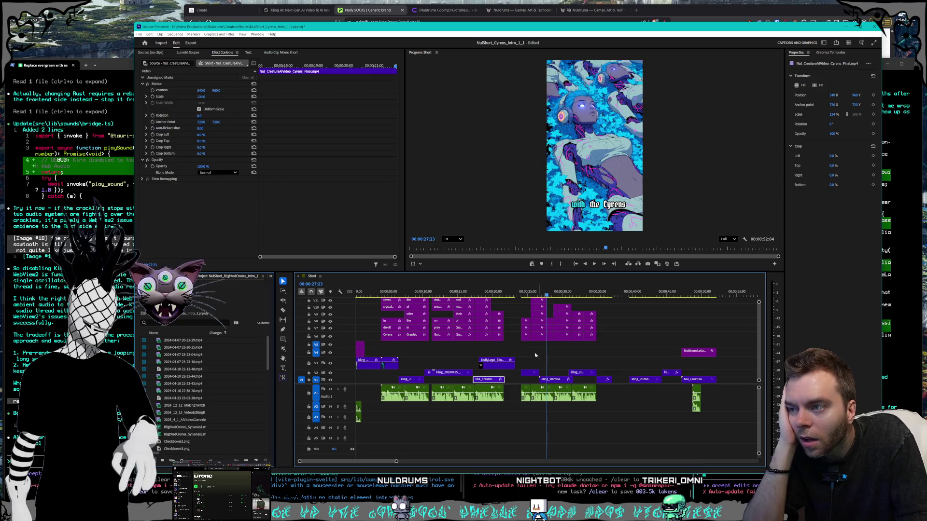
Marquee-select the clips after the sped-up clip and shift them slightly later.
{"action": "left_click_drag", "start_coordinate": [511, 293], "coordinate": [548, 297]}
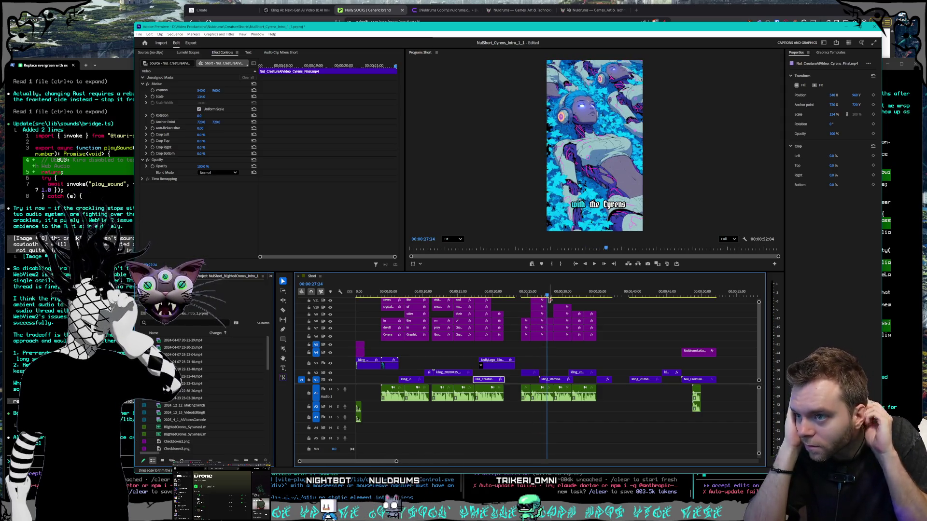
{"action": "mouse_move", "coordinate": [601, 433]}
{"action": "left_mouse_down"}
{"action": "mouse_move", "coordinate": [568, 352]}
{"action": "mouse_move", "coordinate": [521, 297]}
{"action": "left_mouse_up"}
{"action": "scroll", "coordinate": [758, 322], "scroll_direction": "up", "scroll_amount": 3}
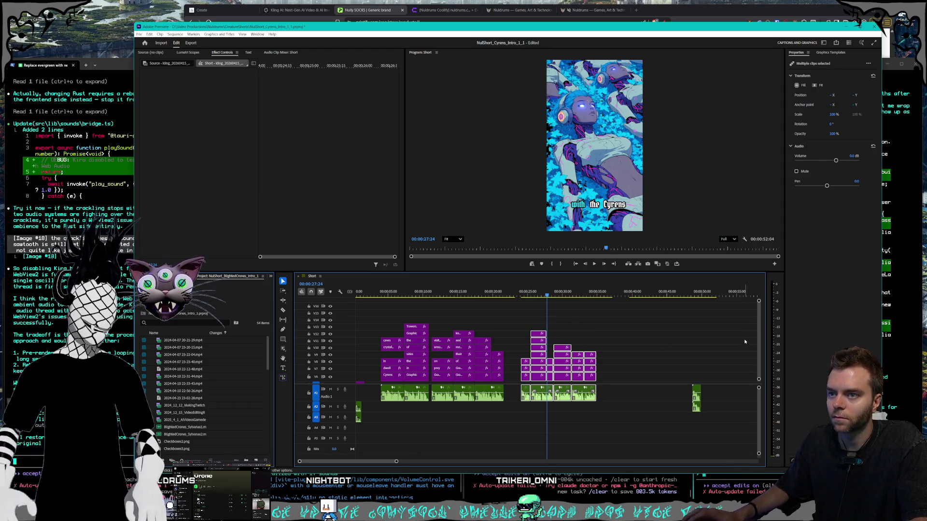
{"action": "scroll", "coordinate": [759, 332], "scroll_direction": "down", "scroll_amount": 3}
{"action": "mouse_move", "coordinate": [607, 382]}
{"action": "left_mouse_down"}
{"action": "mouse_move", "coordinate": [628, 381]}
{"action": "mouse_move", "coordinate": [514, 375]}
{"action": "left_mouse_up"}
{"action": "left_click", "coordinate": [640, 382]}
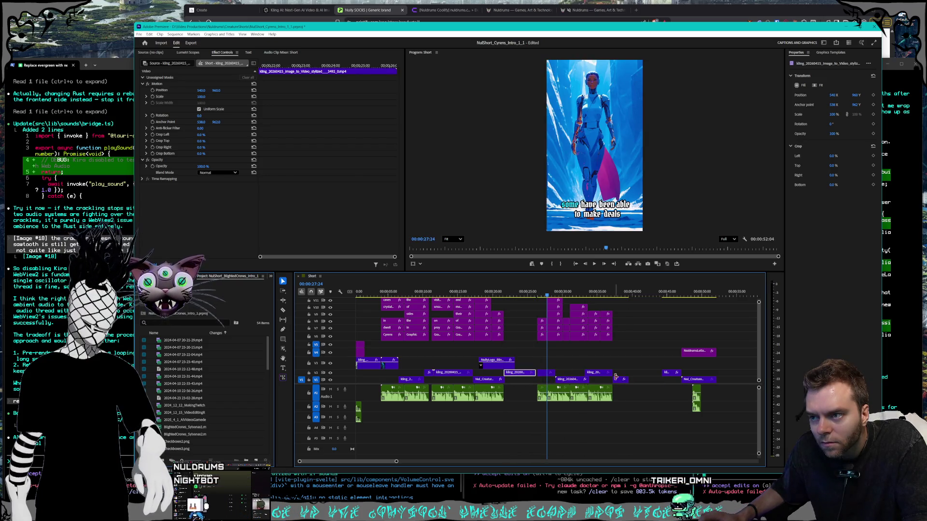
Select the clip stack between 27 and 36 seconds and nudge it slightly later.
{"action": "left_click_drag", "start_coordinate": [648, 421], "coordinate": [536, 309]}
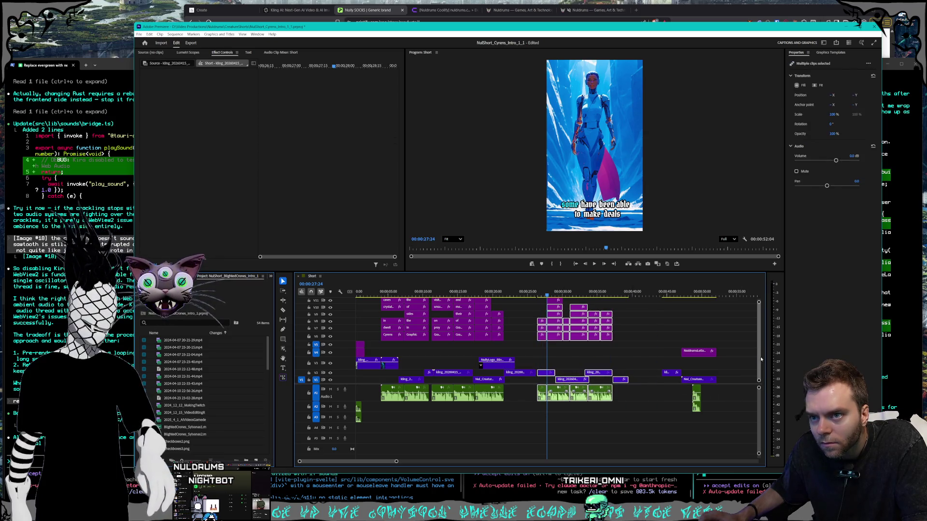
{"action": "scroll", "coordinate": [761, 359], "scroll_direction": "up", "scroll_amount": 3}
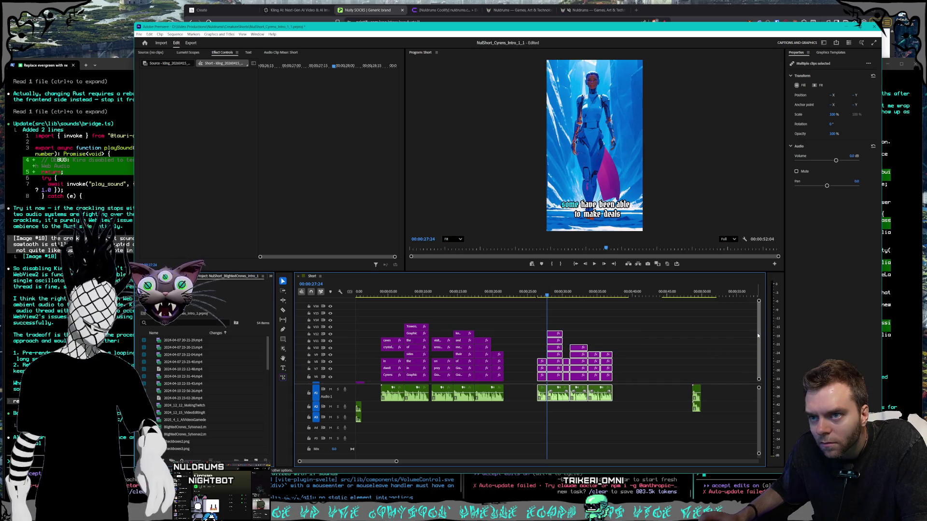
{"action": "scroll", "coordinate": [758, 335], "scroll_direction": "down", "scroll_amount": 3}
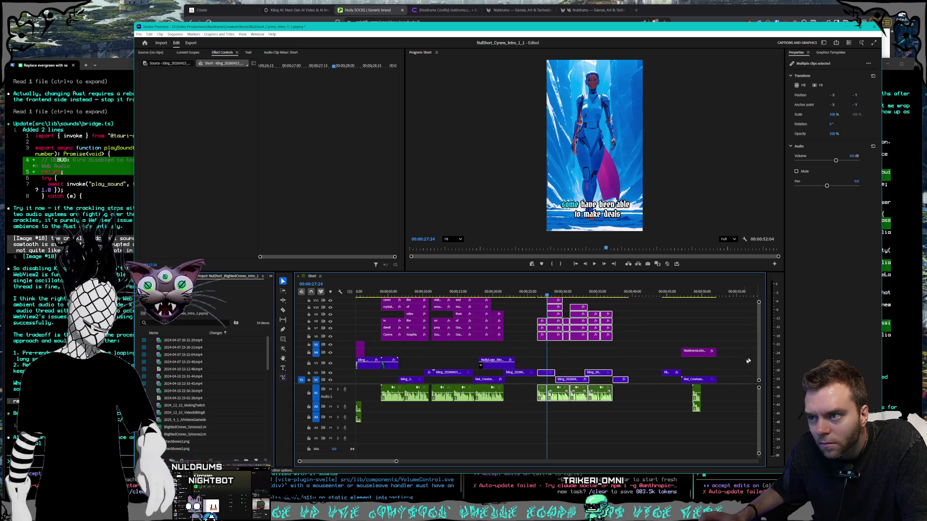
{"action": "left_click_drag", "start_coordinate": [545, 375], "coordinate": [548, 375]}
{"action": "left_click", "coordinate": [550, 376]}
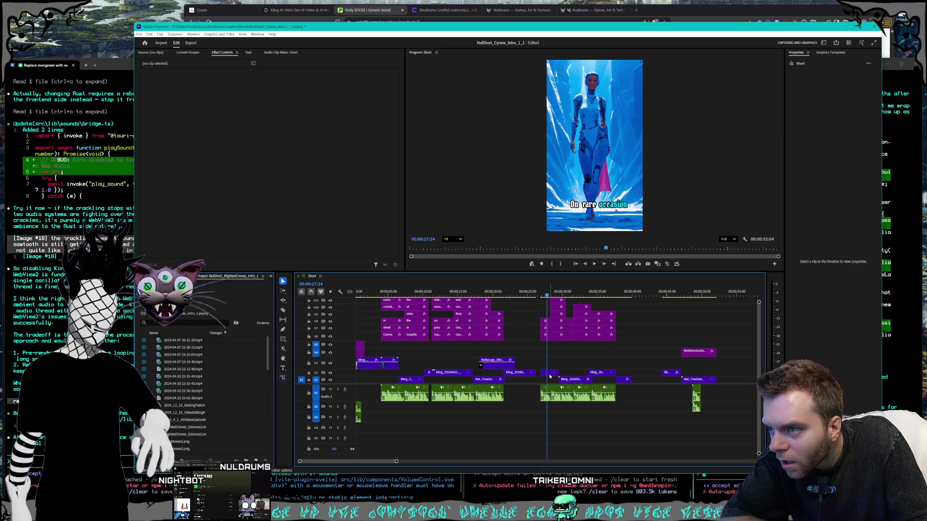
Lift the kling clip from V2 to V3, then select all clips between 00:26 and 00:37.
{"action": "left_click", "coordinate": [543, 374]}
{"action": "left_click_drag", "start_coordinate": [540, 383], "coordinate": [541, 382]}
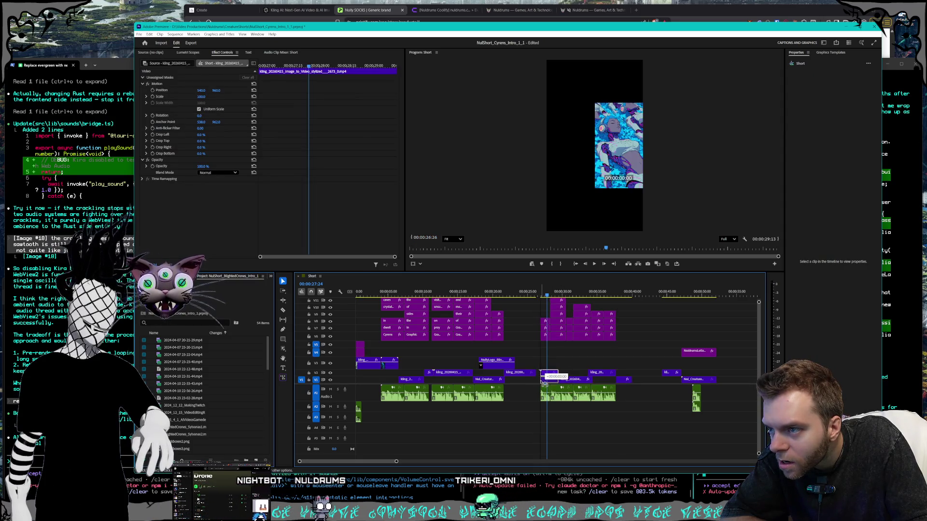
{"action": "left_click", "coordinate": [598, 375]}
{"action": "left_click_drag", "start_coordinate": [598, 377], "coordinate": [599, 365]}
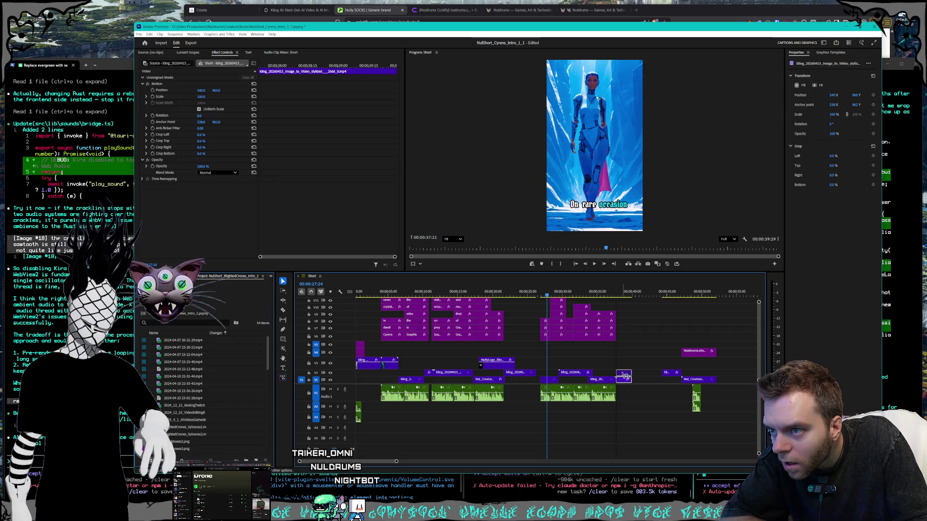
{"action": "left_click_drag", "start_coordinate": [642, 409], "coordinate": [539, 301]}
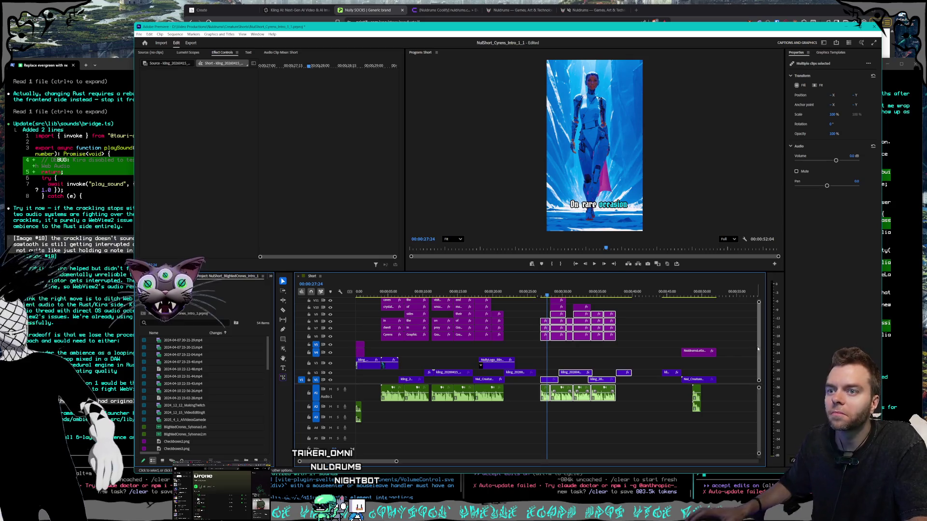
{"action": "scroll", "coordinate": [759, 338], "scroll_direction": "up", "scroll_amount": 3}
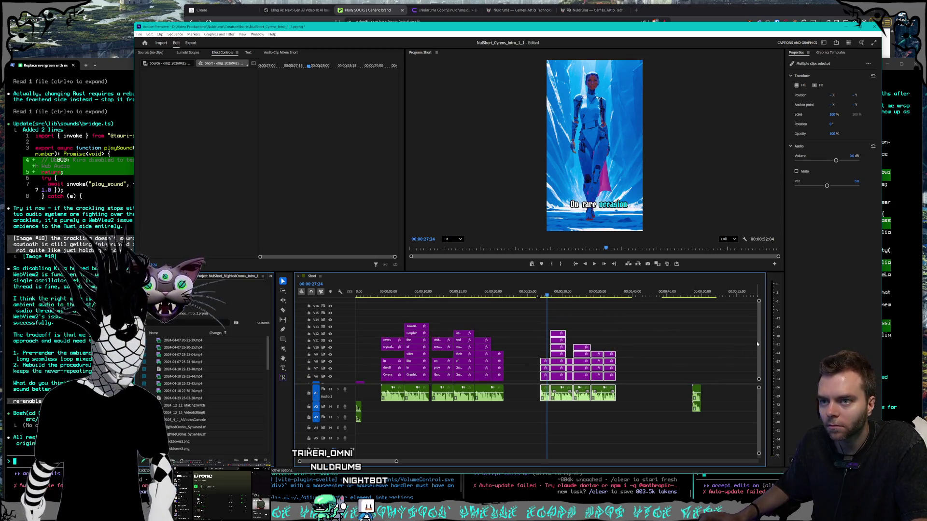
Shift the selected clip group slightly earlier and move the NullyLogo clip on V3 earlier.
{"action": "scroll", "coordinate": [757, 344], "scroll_direction": "down", "scroll_amount": 3}
{"action": "left_click_drag", "start_coordinate": [543, 380], "coordinate": [538, 381]}
{"action": "mouse_move", "coordinate": [535, 291]}
{"action": "left_mouse_down"}
{"action": "mouse_move", "coordinate": [507, 293]}
{"action": "mouse_move", "coordinate": [544, 294]}
{"action": "mouse_move", "coordinate": [479, 293]}
{"action": "mouse_move", "coordinate": [504, 294]}
{"action": "left_mouse_up"}
{"action": "left_click_drag", "start_coordinate": [494, 367], "coordinate": [452, 367]}
Preview the short from the beginning.
{"action": "left_click_drag", "start_coordinate": [441, 295], "coordinate": [574, 295]}
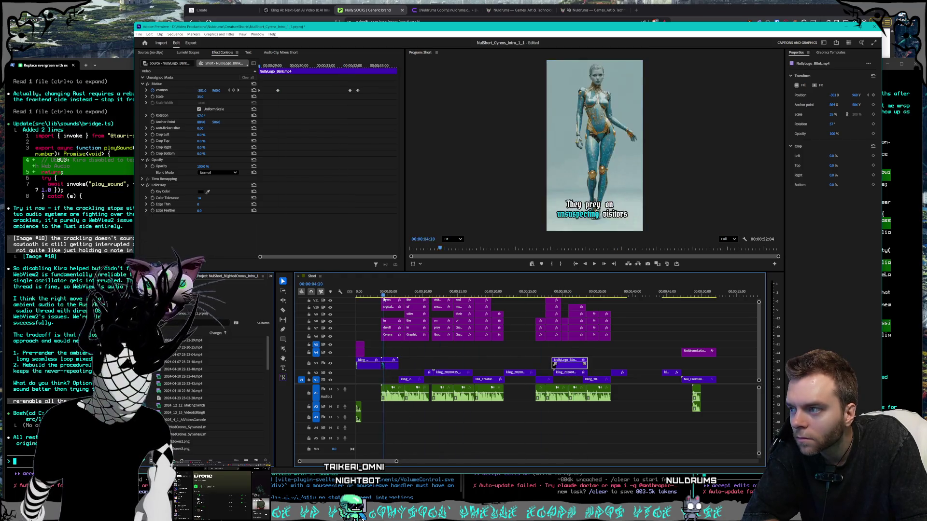
{"action": "key", "text": "Home"}
{"action": "left_click", "coordinate": [593, 264]}
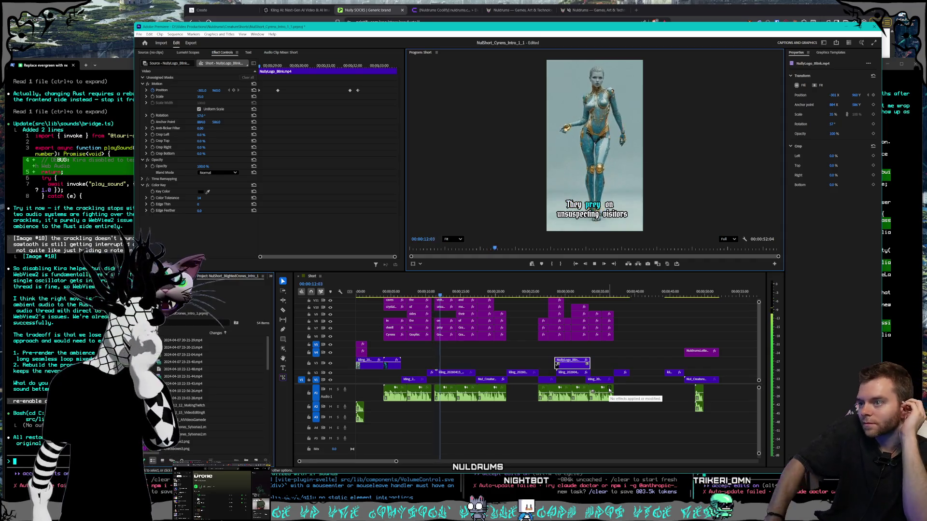
{"action": "key", "text": "space"}
Nudge the early kling clip on V1 slightly earlier.
{"action": "left_click", "coordinate": [462, 352]}
{"action": "left_click_drag", "start_coordinate": [465, 358], "coordinate": [432, 376]}
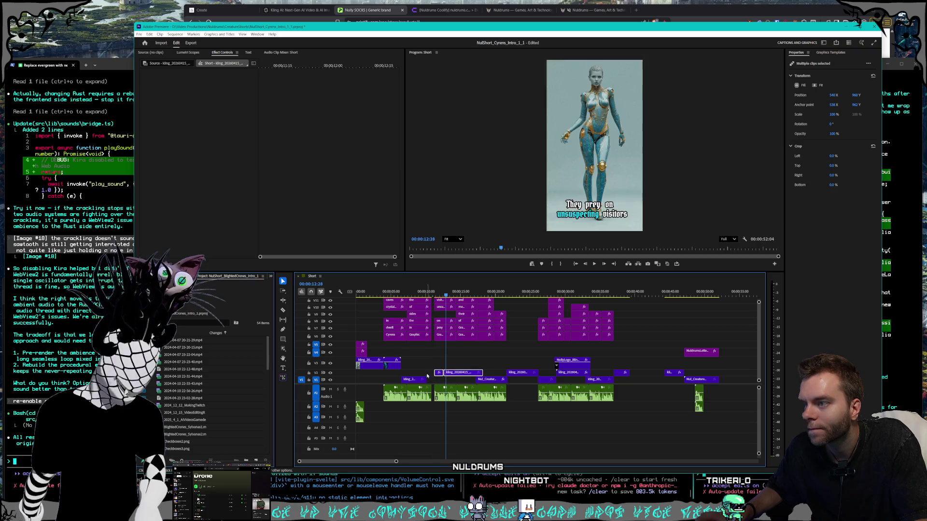
{"action": "mouse_move", "coordinate": [409, 381]}
{"action": "left_mouse_down"}
{"action": "mouse_move", "coordinate": [418, 383]}
{"action": "mouse_move", "coordinate": [411, 379]}
{"action": "left_mouse_up"}
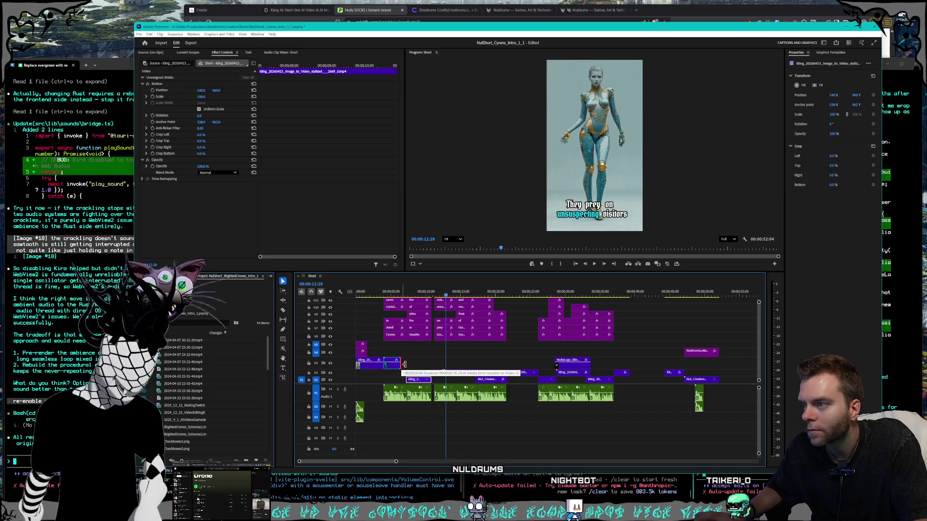
{"action": "left_click", "coordinate": [414, 382]}
{"action": "left_click_drag", "start_coordinate": [414, 381], "coordinate": [409, 381]}
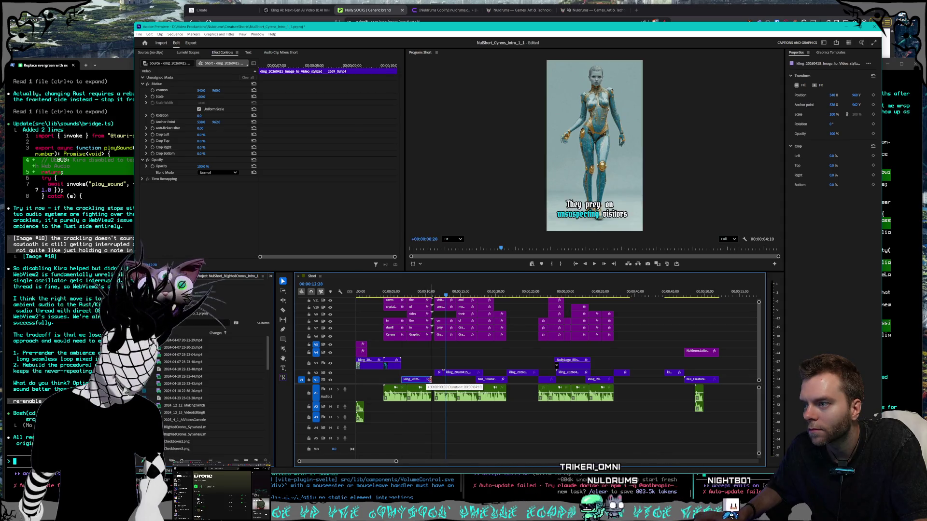
Play the short from 00:00:03:13 and then from the start.
{"action": "left_click", "coordinate": [380, 293]}
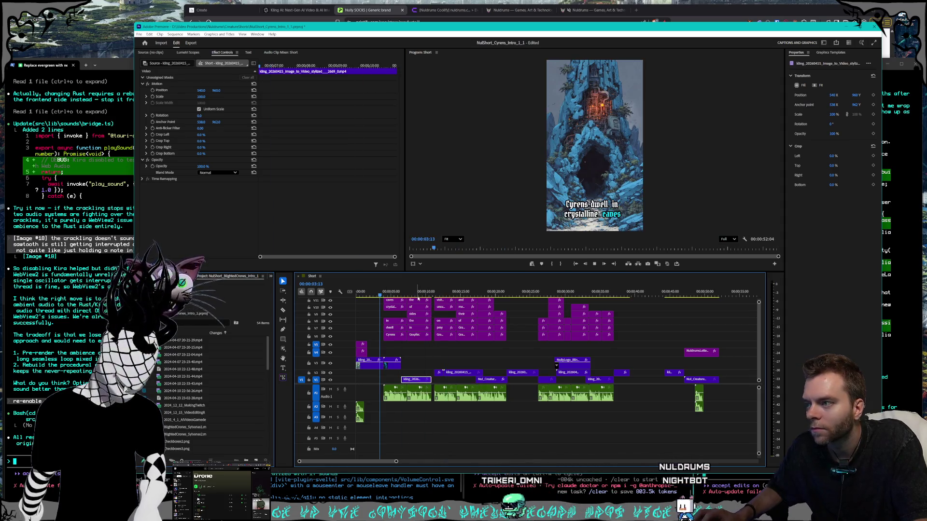
{"action": "key", "text": "space"}
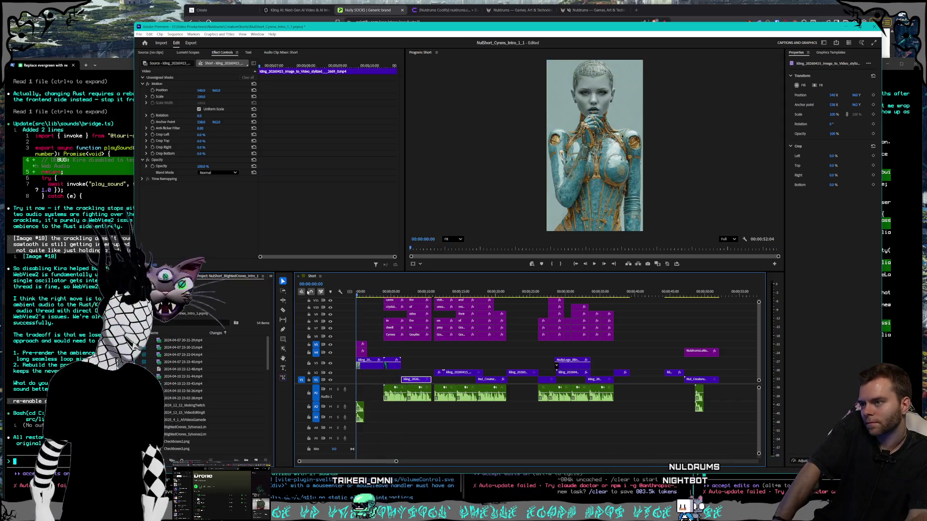
{"action": "left_click", "coordinate": [594, 264]}
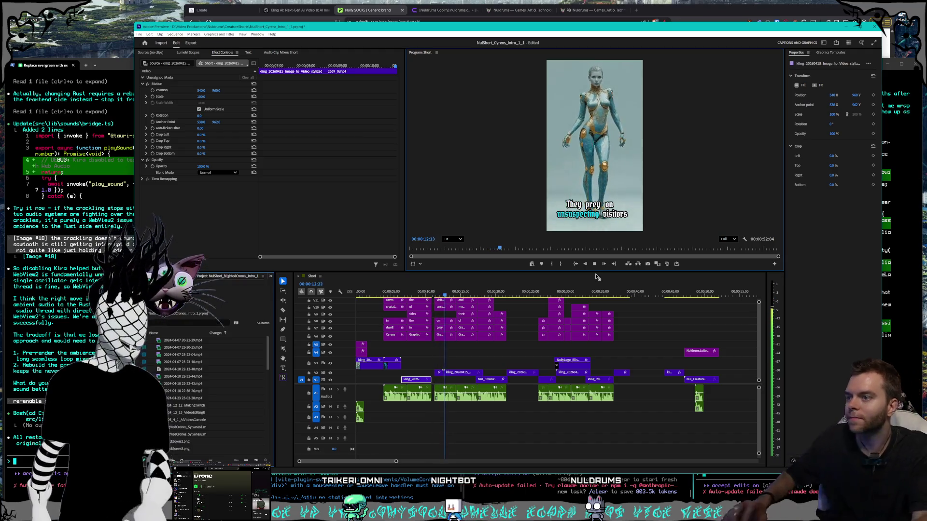
{"action": "left_click", "coordinate": [449, 363]}
Reposition the kling_20260415 clip on V2 and return the playhead to 00:00:03:26.
{"action": "left_click", "coordinate": [439, 374]}
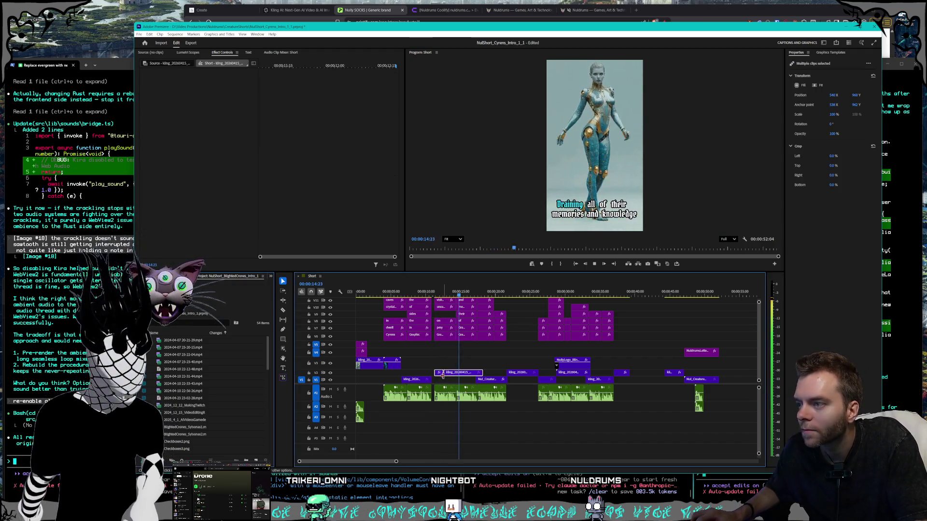
{"action": "left_click_drag", "start_coordinate": [437, 375], "coordinate": [436, 374]}
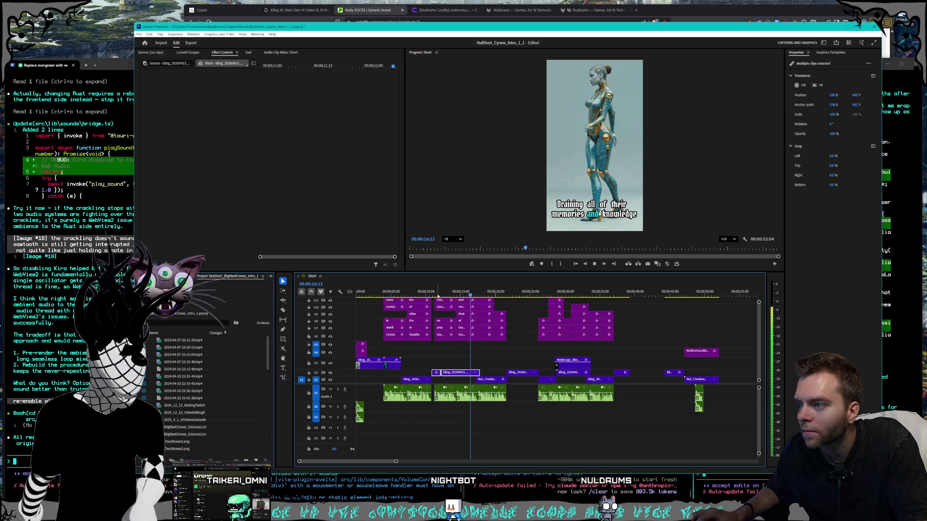
{"action": "left_click", "coordinate": [382, 291]}
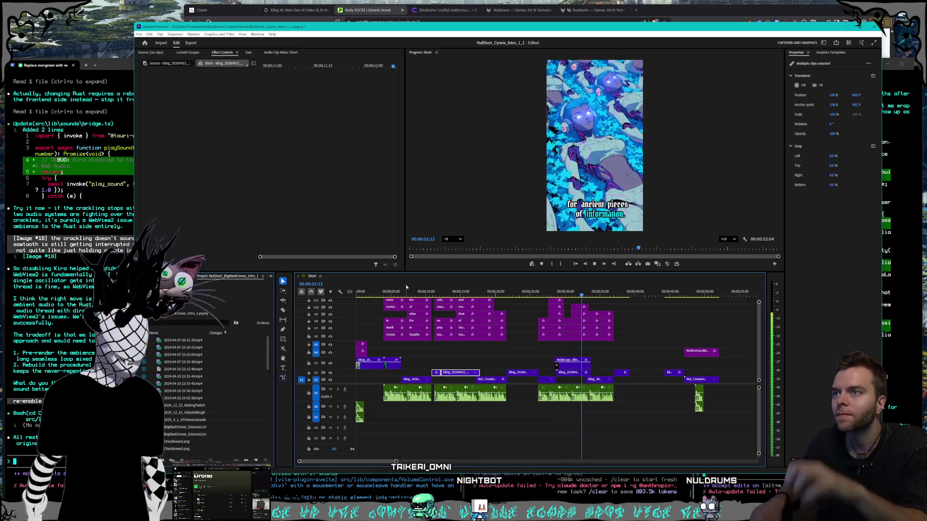
Move Nul_Creature slightly earlier on V1 and place the kling clip on V2 right after it.
{"action": "left_click_drag", "start_coordinate": [439, 372], "coordinate": [518, 355]}
{"action": "left_click", "coordinate": [444, 375]}
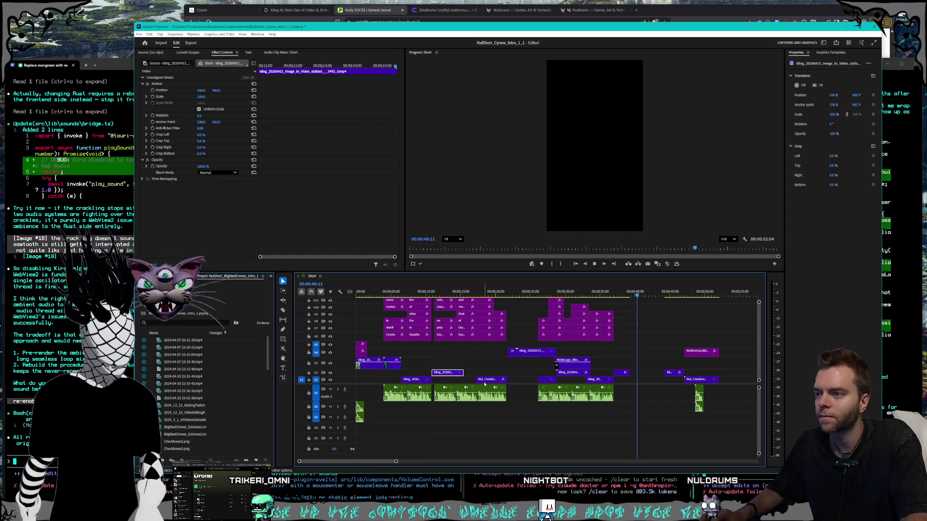
{"action": "left_click_drag", "start_coordinate": [492, 379], "coordinate": [479, 377]}
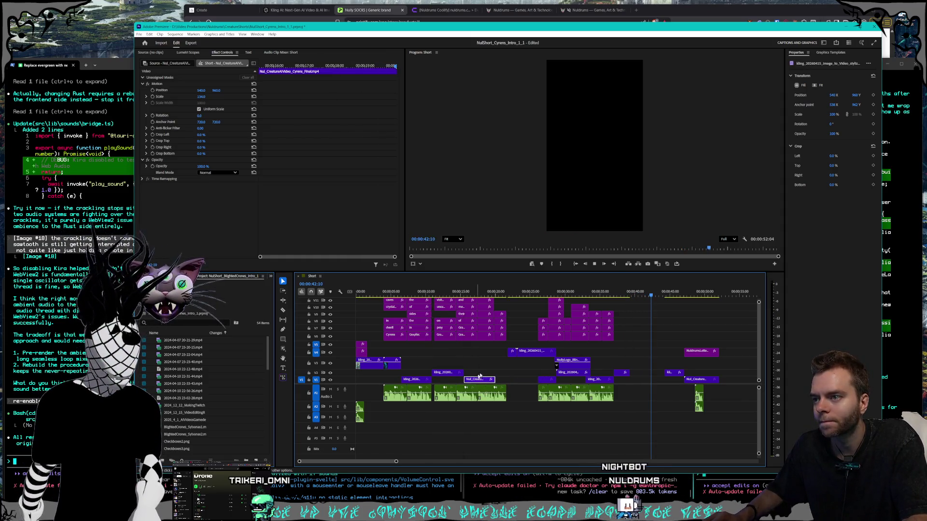
{"action": "left_click_drag", "start_coordinate": [513, 352], "coordinate": [494, 373]}
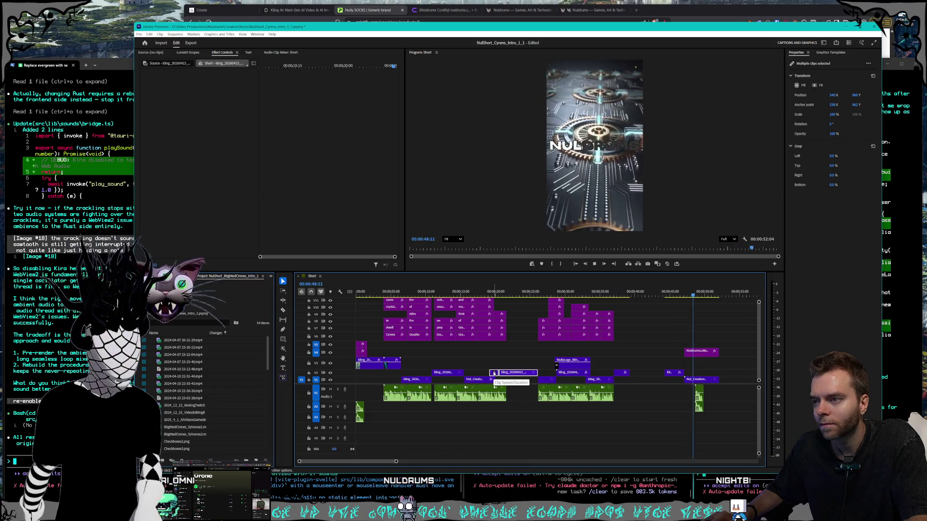
{"action": "left_click_drag", "start_coordinate": [498, 375], "coordinate": [497, 371]}
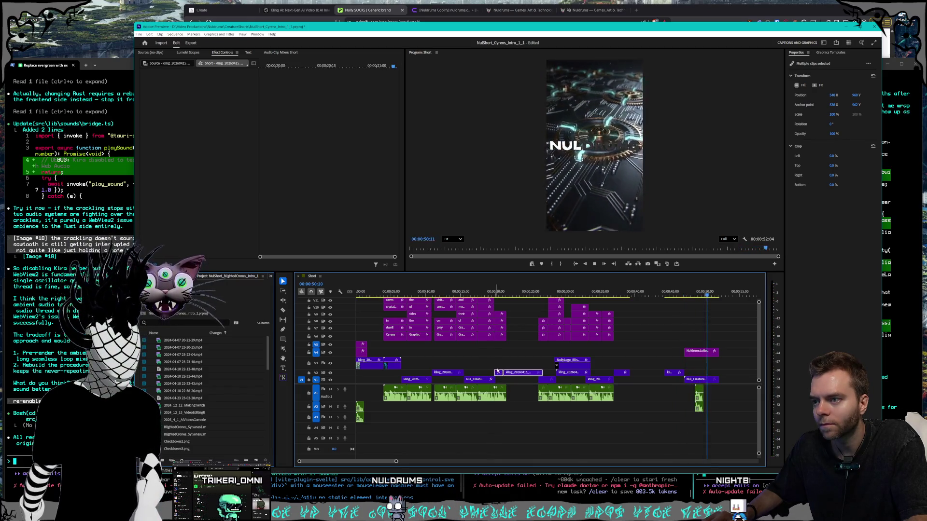
Play the edit from the start, stopping at 00:00:30:15.
{"action": "left_click", "coordinate": [510, 362]}
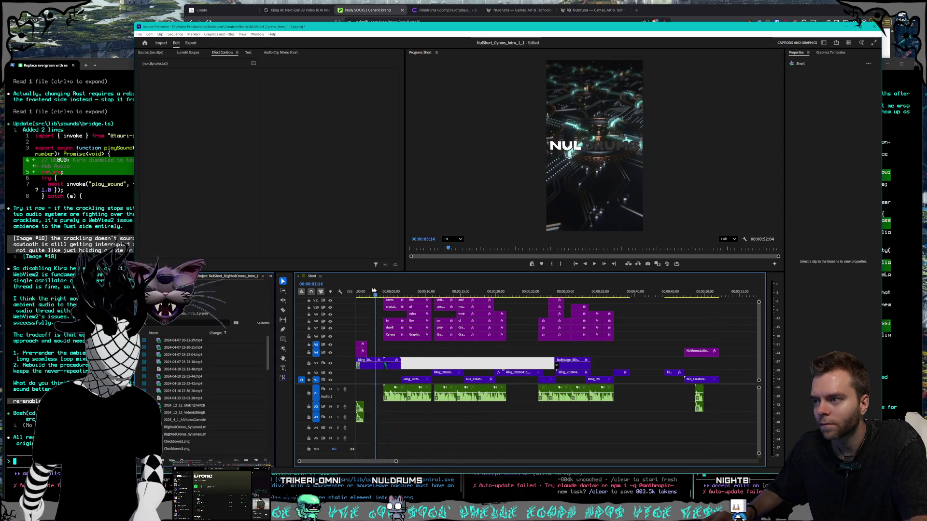
{"action": "left_click", "coordinate": [594, 263]}
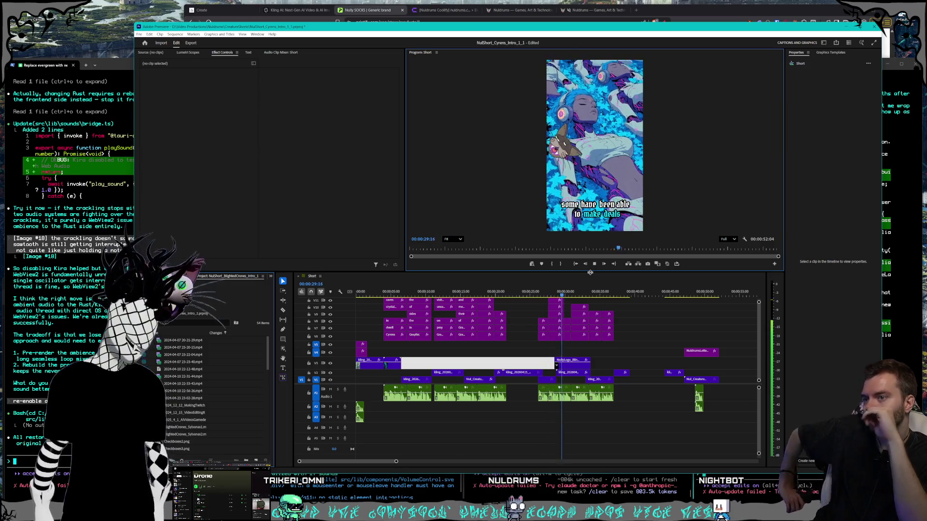
{"action": "left_click", "coordinate": [592, 359]}
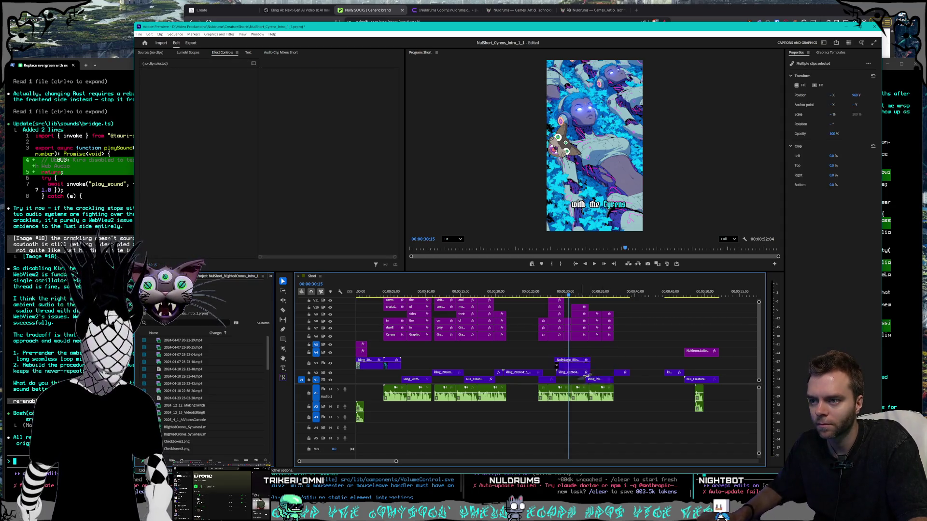
Shift the NullyLogo clip and its linked clips slightly earlier, then play from about 00:00:24.
{"action": "left_click", "coordinate": [560, 360]}
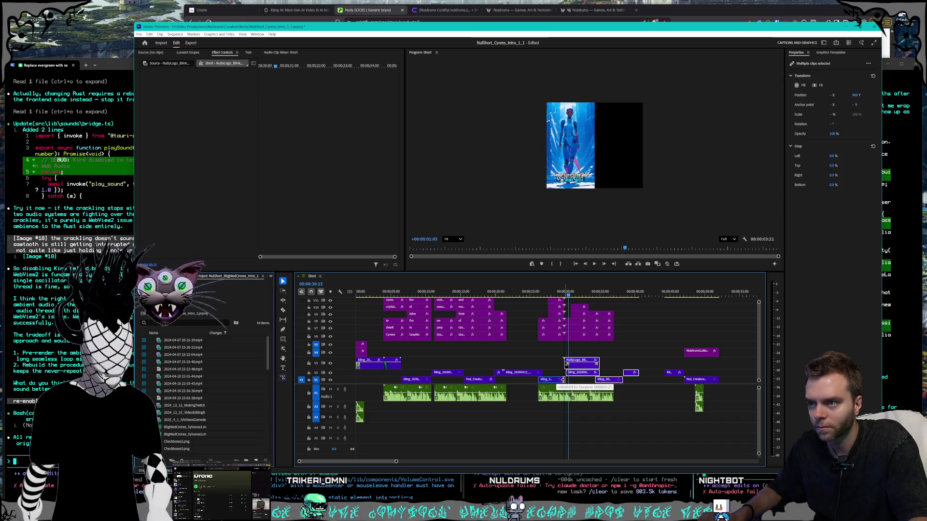
{"action": "left_click_drag", "start_coordinate": [587, 357], "coordinate": [585, 358]}
{"action": "left_click", "coordinate": [524, 292]}
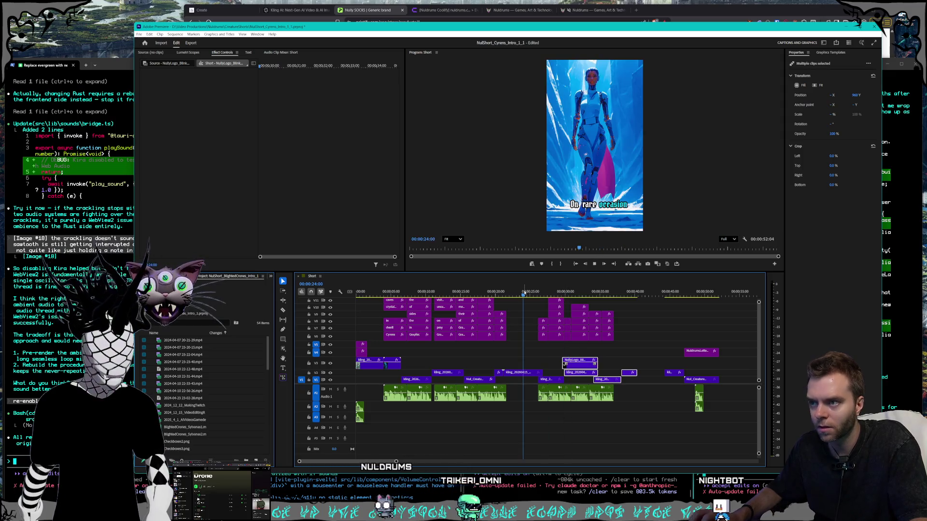
{"action": "key", "text": "space"}
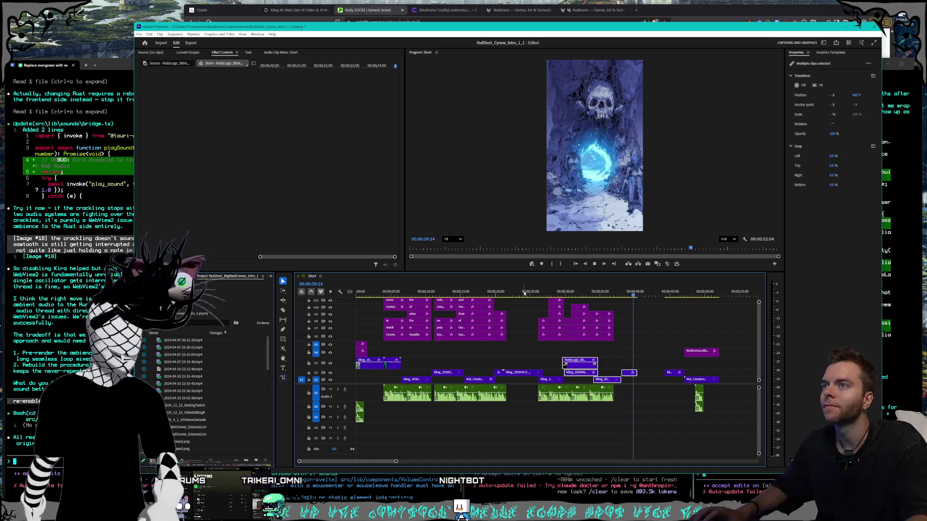
Move the short clip near the end of the sequence, then select the logo letters and creature clip.
{"action": "left_click", "coordinate": [607, 361]}
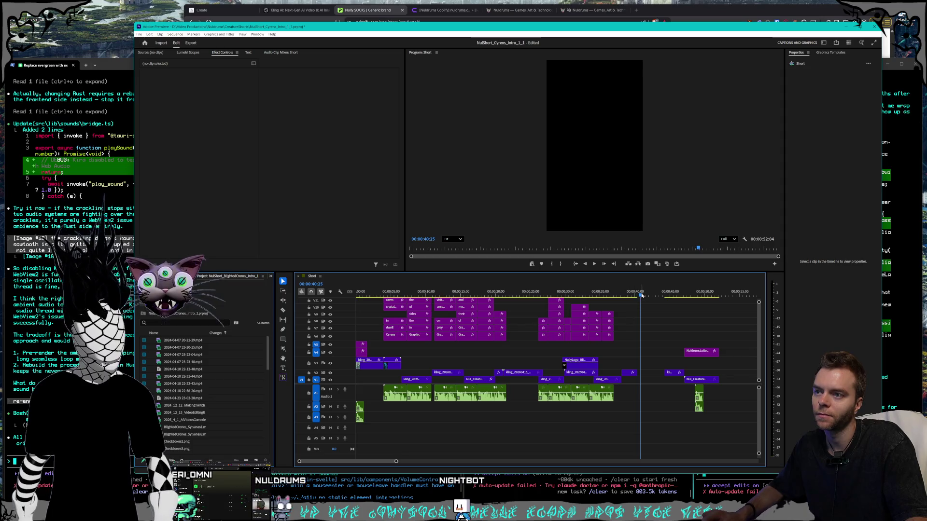
{"action": "mouse_move", "coordinate": [664, 296]}
{"action": "left_mouse_down"}
{"action": "mouse_move", "coordinate": [678, 297]}
{"action": "mouse_move", "coordinate": [619, 298]}
{"action": "left_mouse_up"}
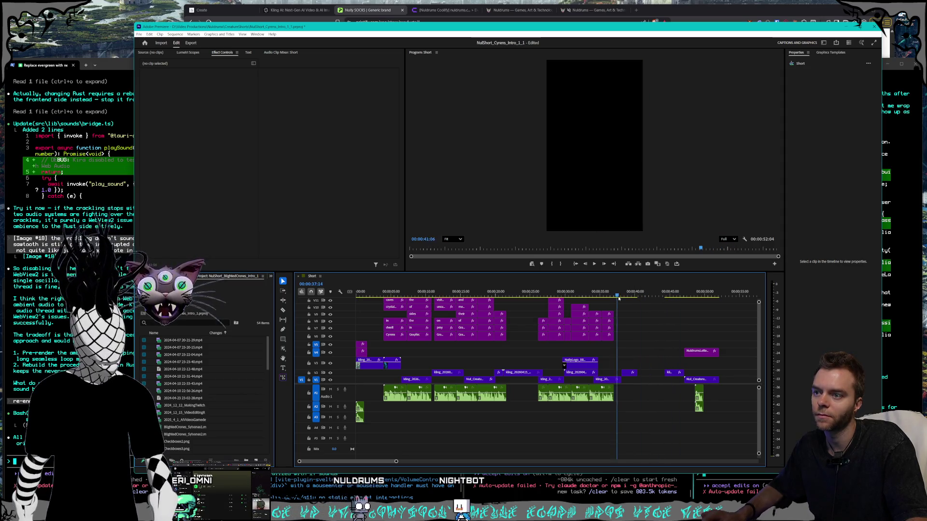
{"action": "left_click", "coordinate": [639, 380]}
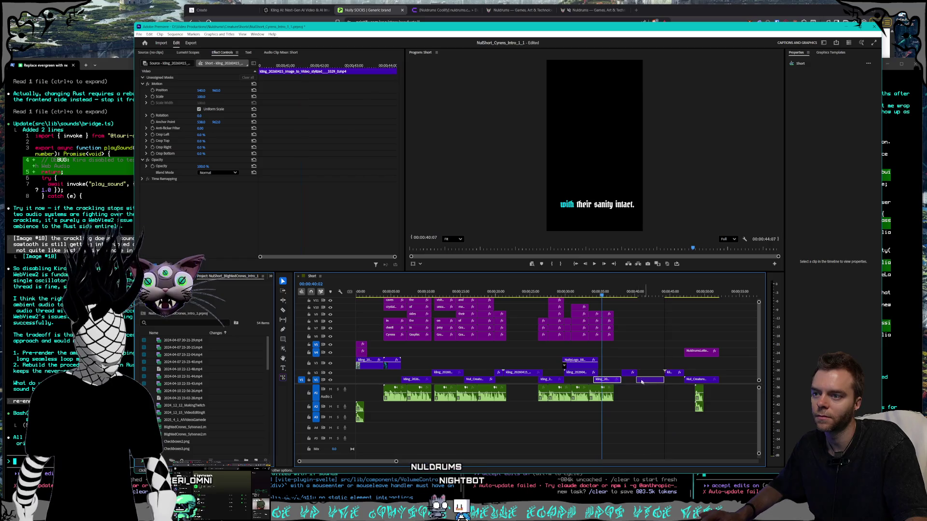
{"action": "mouse_move", "coordinate": [606, 382]}
{"action": "left_mouse_down"}
{"action": "mouse_move", "coordinate": [623, 375]}
{"action": "mouse_move", "coordinate": [658, 383]}
{"action": "left_mouse_up"}
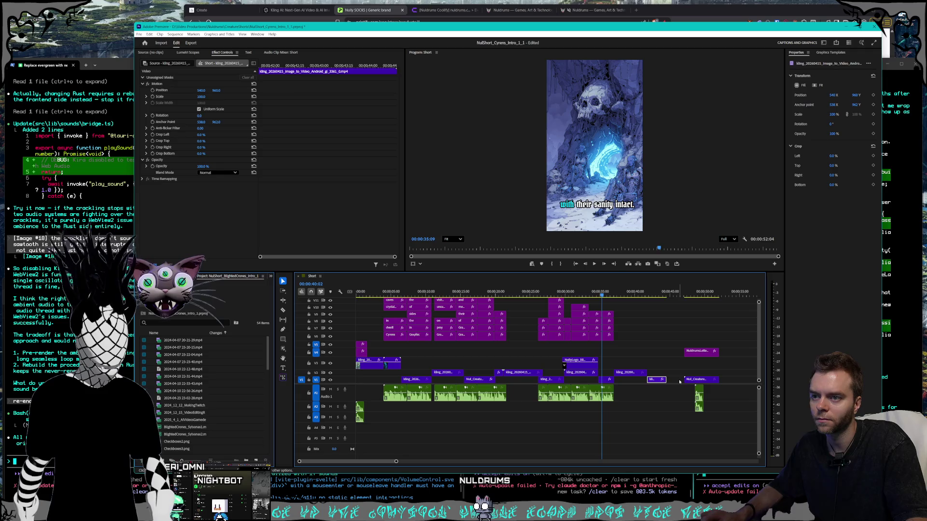
{"action": "left_click_drag", "start_coordinate": [678, 339], "coordinate": [698, 383]}
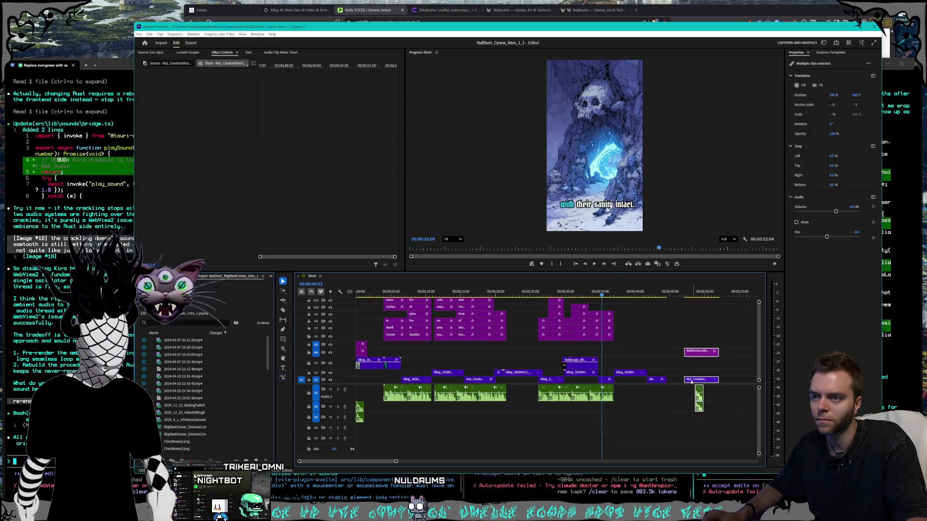
{"action": "scroll", "coordinate": [678, 386], "scroll_direction": "up", "scroll_amount": 5}
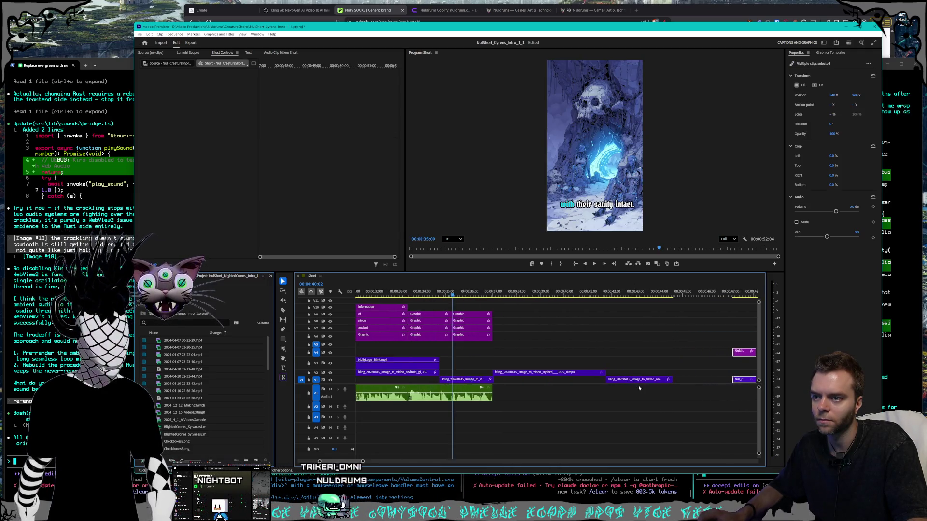
Add a frame hold at the last frame of the 200% speed clip near 44:16.
{"action": "left_click", "coordinate": [694, 380]}
{"action": "scroll", "coordinate": [695, 380], "scroll_direction": "up", "scroll_amount": 4}
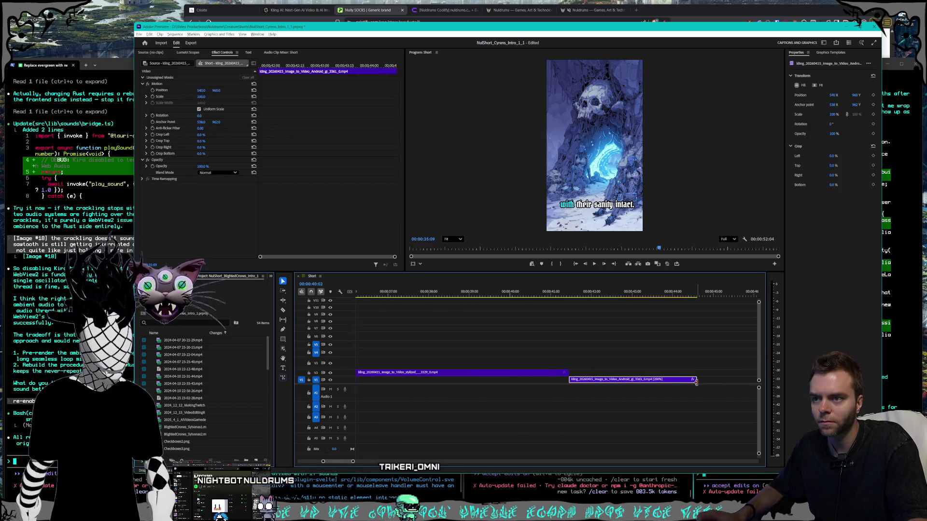
{"action": "left_click", "coordinate": [698, 296]}
{"action": "left_click_drag", "start_coordinate": [698, 296], "coordinate": [701, 296]}
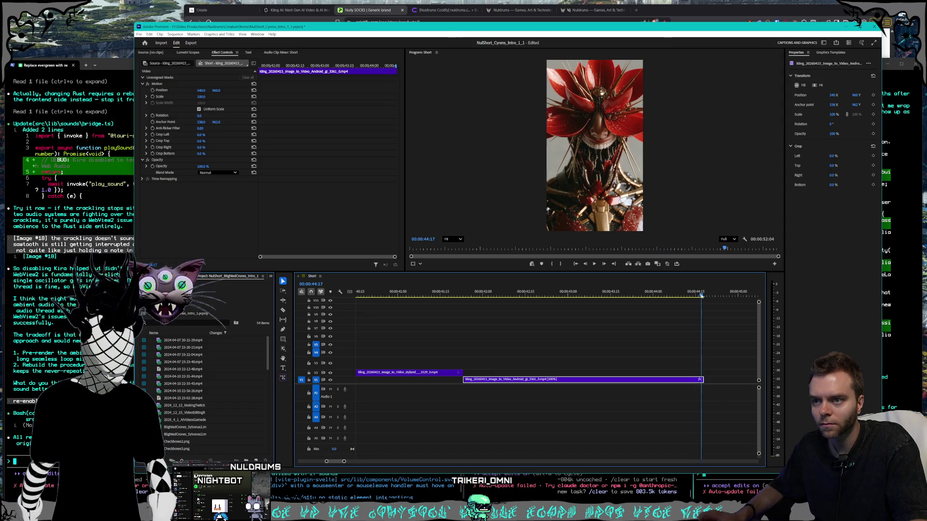
{"action": "right_click", "coordinate": [702, 380]}
{"action": "left_click", "coordinate": [716, 370]}
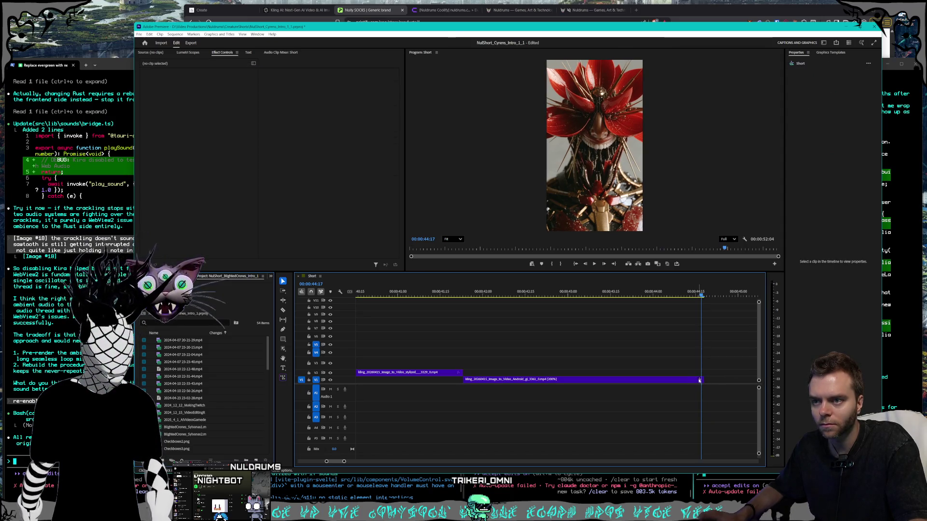
{"action": "left_click", "coordinate": [699, 380]}
{"action": "left_click", "coordinate": [691, 382]}
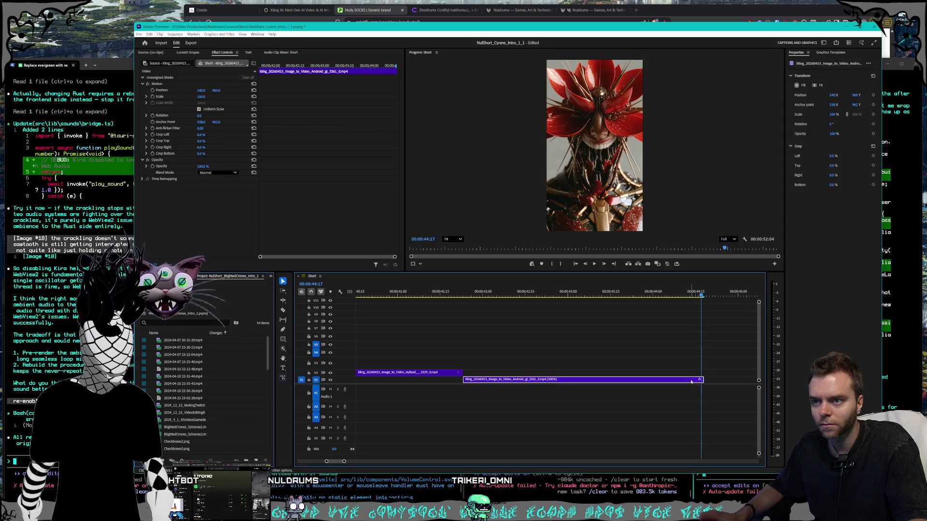
{"action": "right_click", "coordinate": [699, 381]}
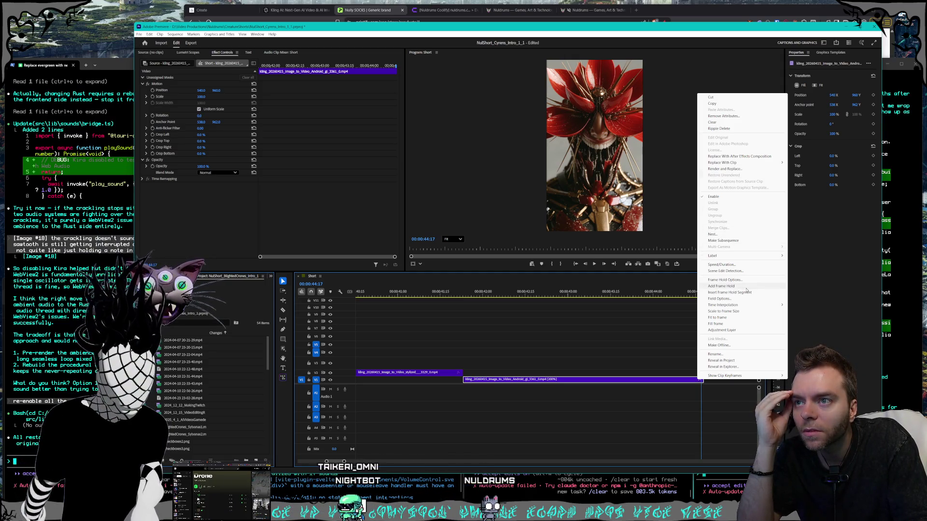
{"action": "left_click", "coordinate": [745, 288]}
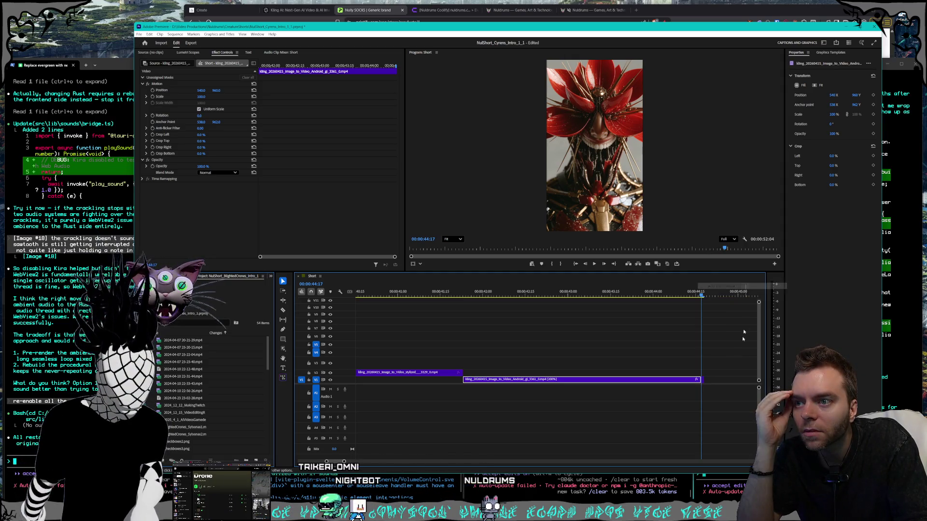
Extend the frame hold segment to 20 frames.
{"action": "left_click", "coordinate": [702, 380]}
{"action": "left_click_drag", "start_coordinate": [704, 380], "coordinate": [744, 379]}
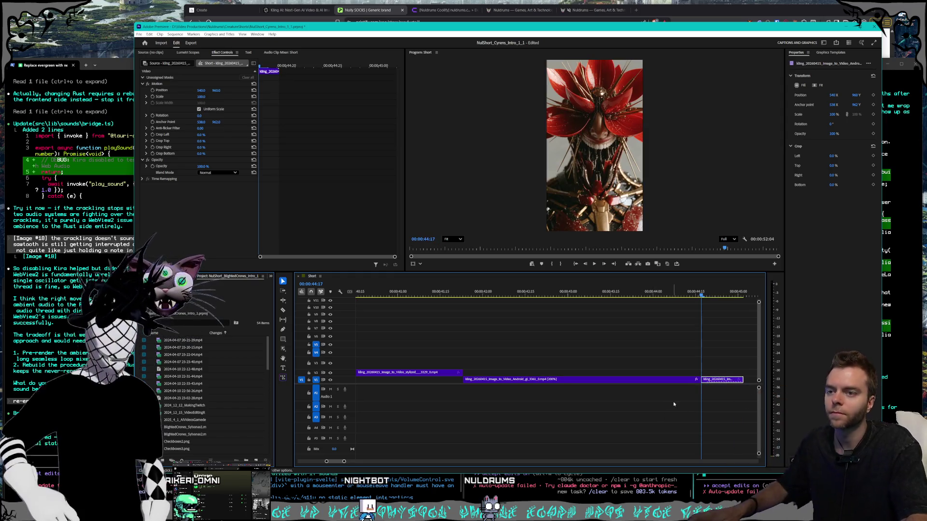
{"action": "scroll", "coordinate": [676, 401], "scroll_direction": "down", "scroll_amount": 4}
{"action": "scroll", "coordinate": [677, 402], "scroll_direction": "down", "scroll_amount": 3}
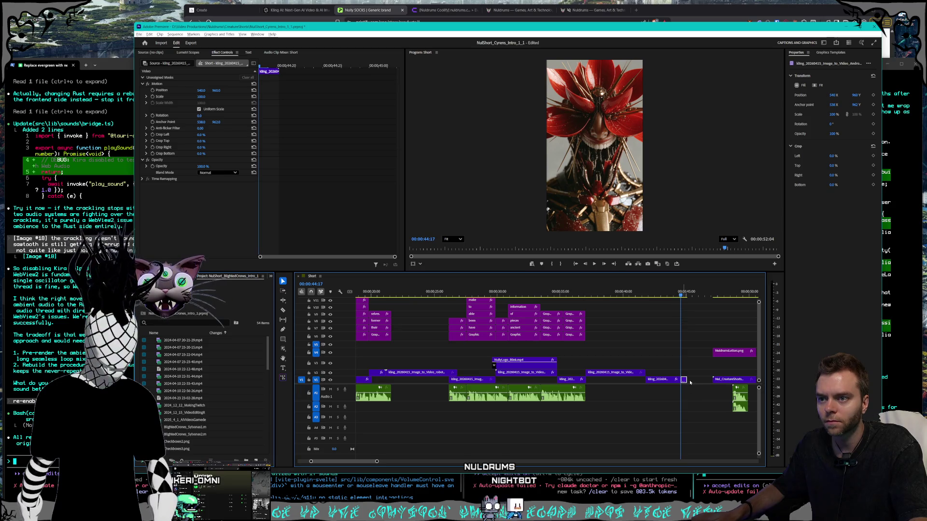
{"action": "scroll", "coordinate": [684, 380], "scroll_direction": "up", "scroll_amount": 3}
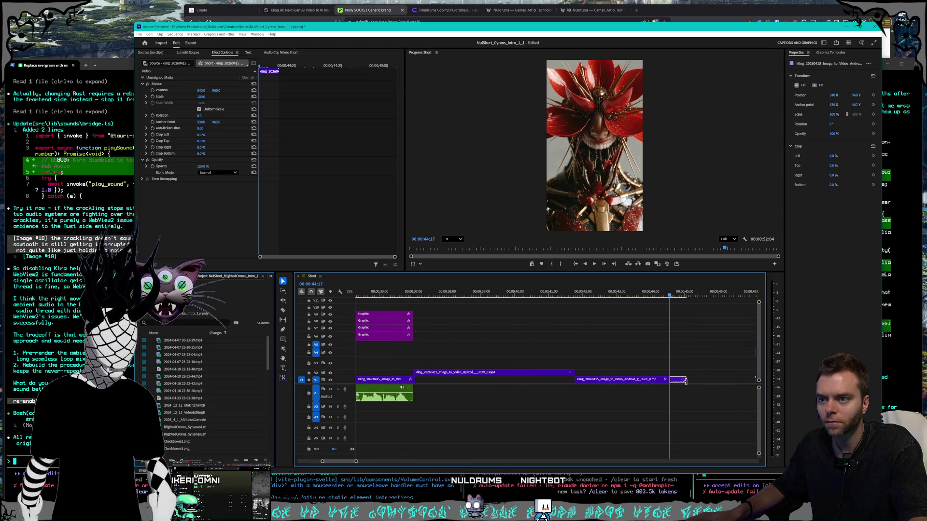
{"action": "left_click_drag", "start_coordinate": [687, 380], "coordinate": [690, 380]}
{"action": "scroll", "coordinate": [696, 395], "scroll_direction": "down", "scroll_amount": 4}
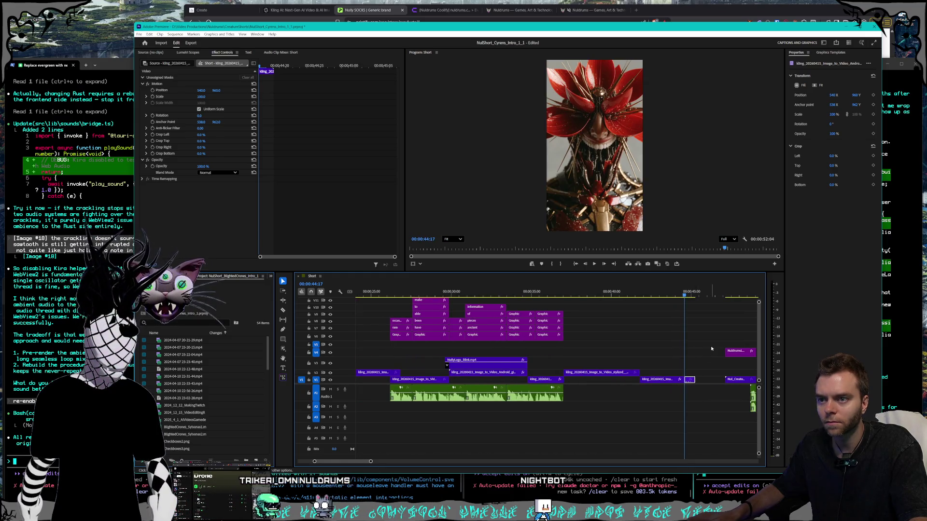
{"action": "scroll", "coordinate": [705, 341], "scroll_direction": "down", "scroll_amount": 2}
Move the closing clips about 1:26 earlier.
{"action": "left_click_drag", "start_coordinate": [706, 340], "coordinate": [752, 410]}
{"action": "left_click_drag", "start_coordinate": [723, 383], "coordinate": [704, 375]}
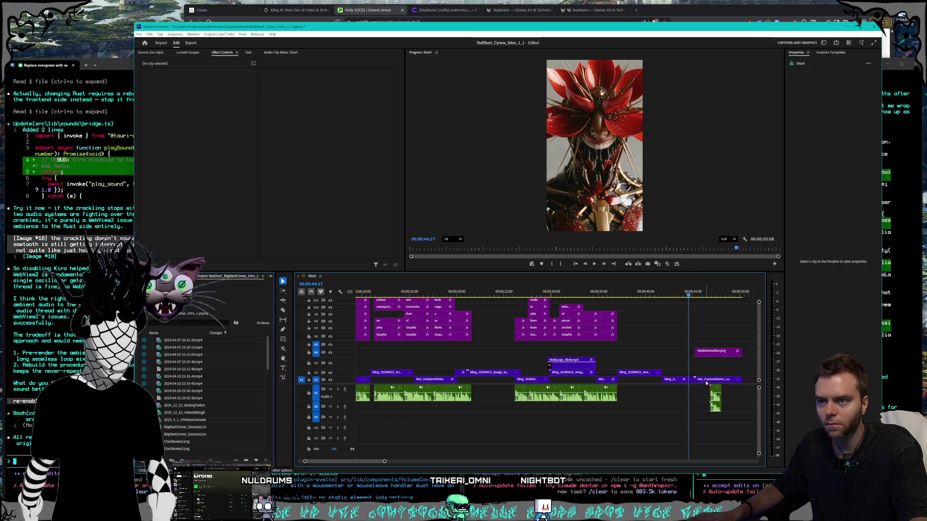
{"action": "left_click", "coordinate": [714, 373]}
{"action": "left_click", "coordinate": [679, 336]}
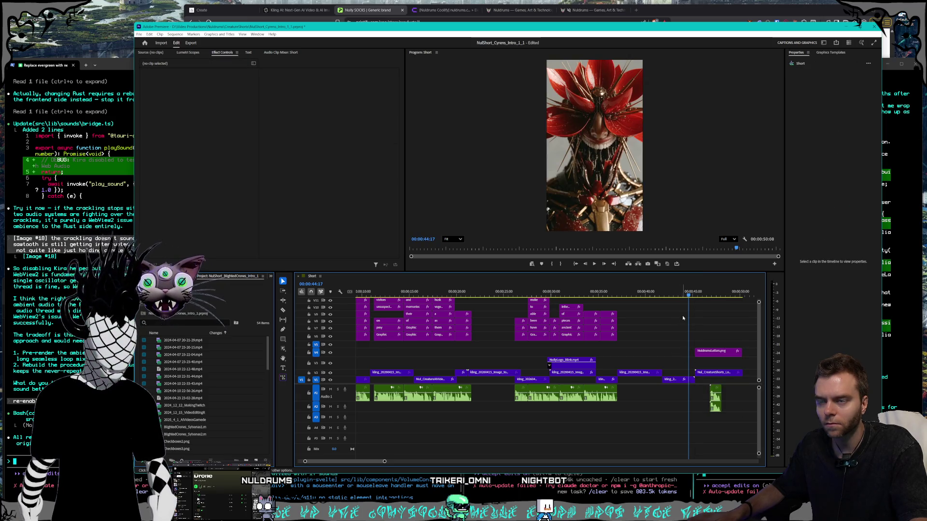
Play back the edited ending from about 35 seconds.
{"action": "left_click_drag", "start_coordinate": [687, 294], "coordinate": [509, 291]}
{"action": "left_click", "coordinate": [594, 264]}
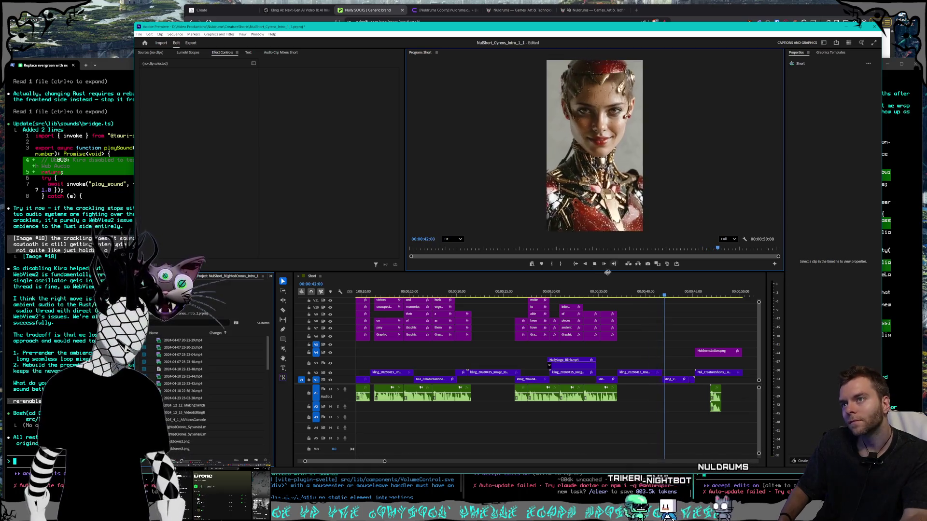
{"action": "left_click", "coordinate": [644, 373]}
Set the stylized clip before the ending to 150% speed.
{"action": "right_click", "coordinate": [643, 373]}
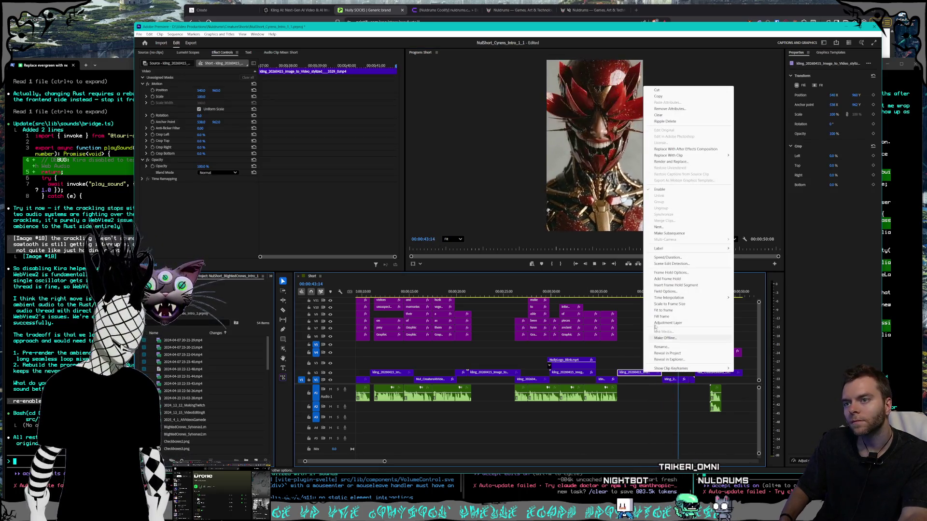
{"action": "left_click", "coordinate": [664, 257]}
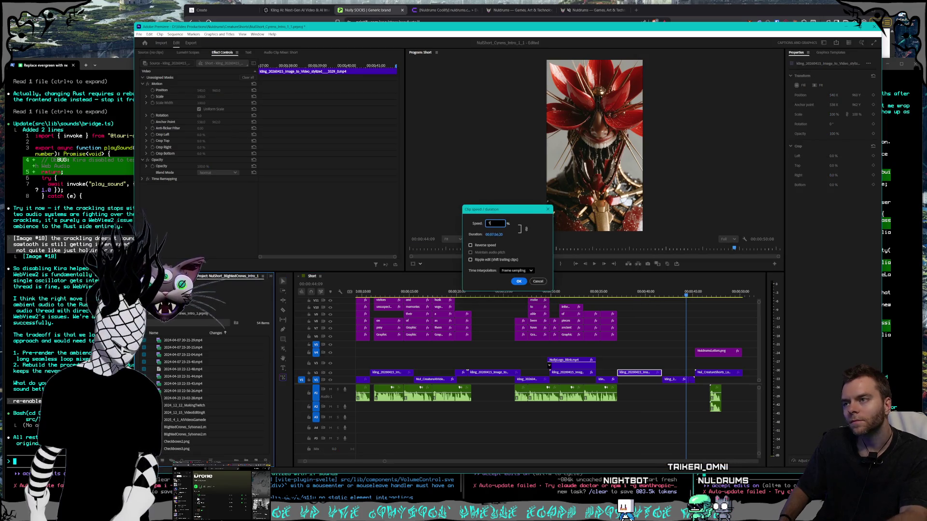
{"action": "key", "text": "Return"}
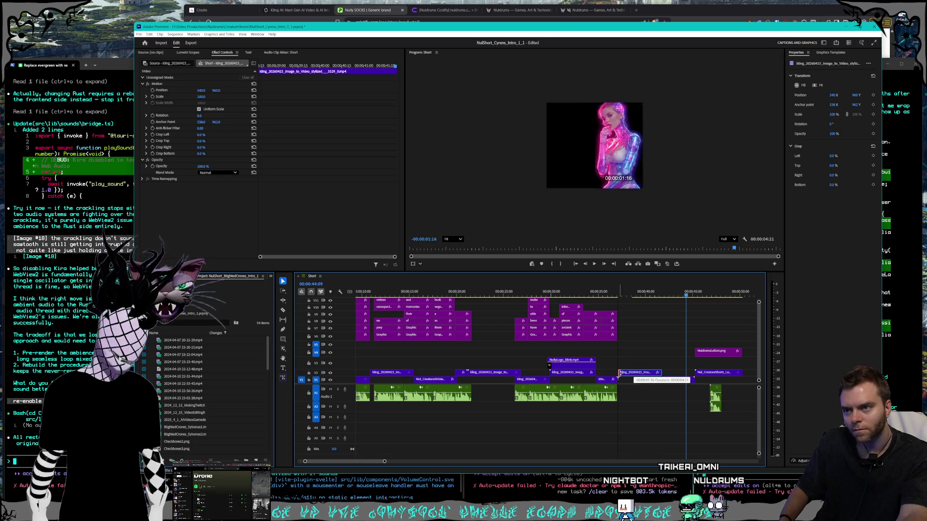
Review the ending, replaying from 43:11 to 47:05.
{"action": "left_click", "coordinate": [594, 264]}
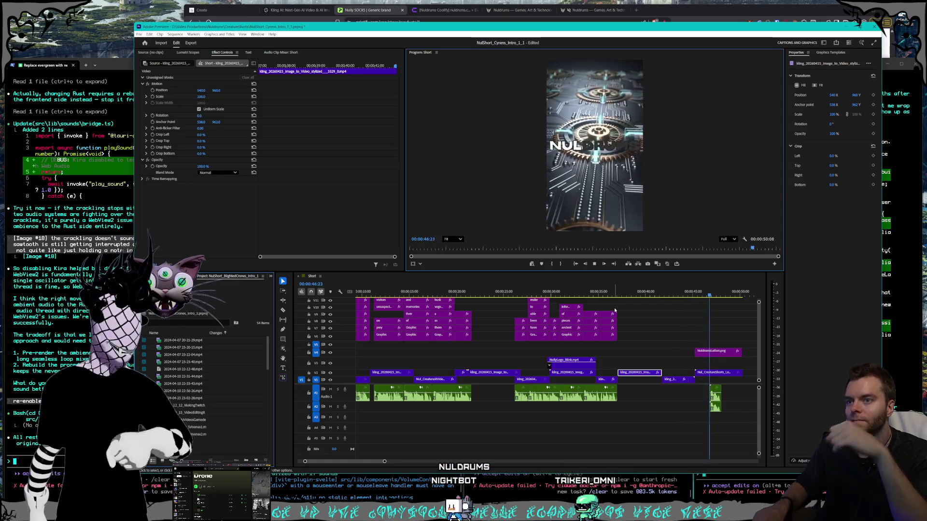
{"action": "left_click", "coordinate": [677, 295]}
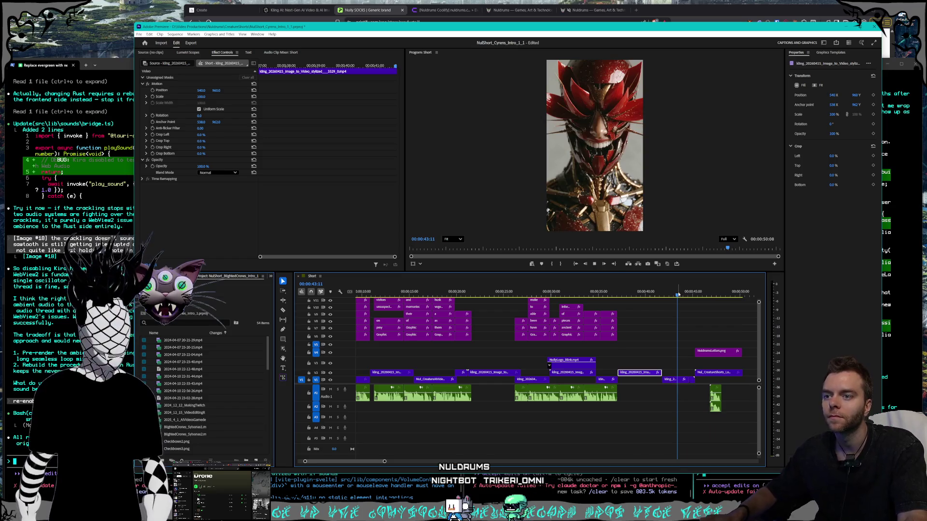
{"action": "key", "text": "space"}
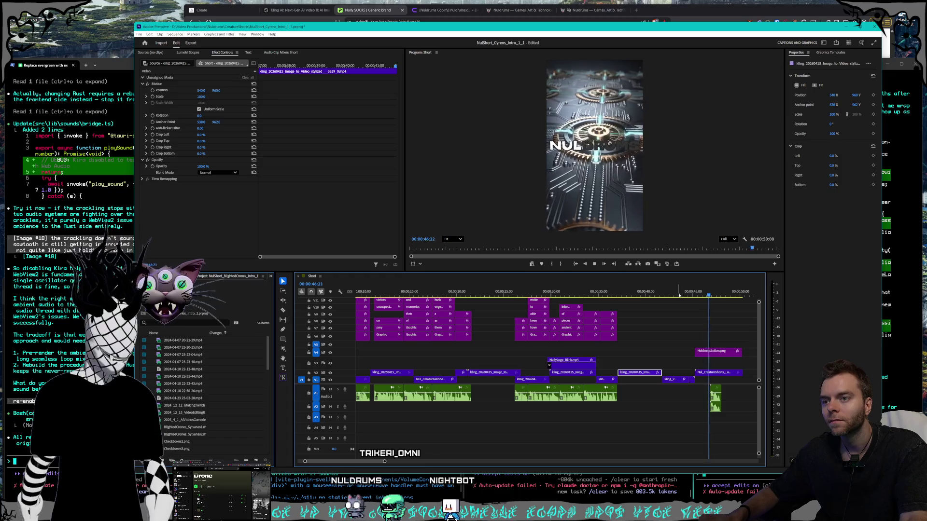
{"action": "key", "text": "space"}
{"action": "left_click", "coordinate": [691, 380]}
{"action": "left_click", "coordinate": [690, 380]}
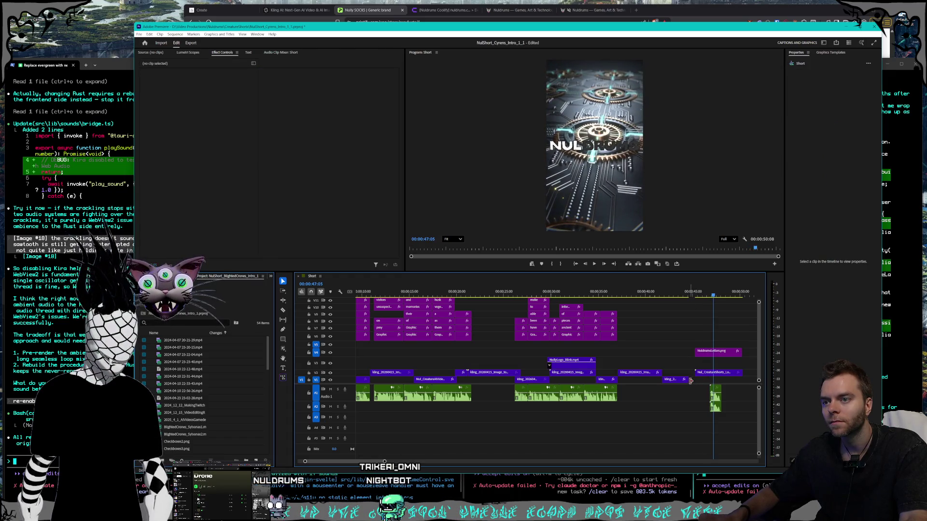
{"action": "left_click_drag", "start_coordinate": [687, 380], "coordinate": [692, 380]}
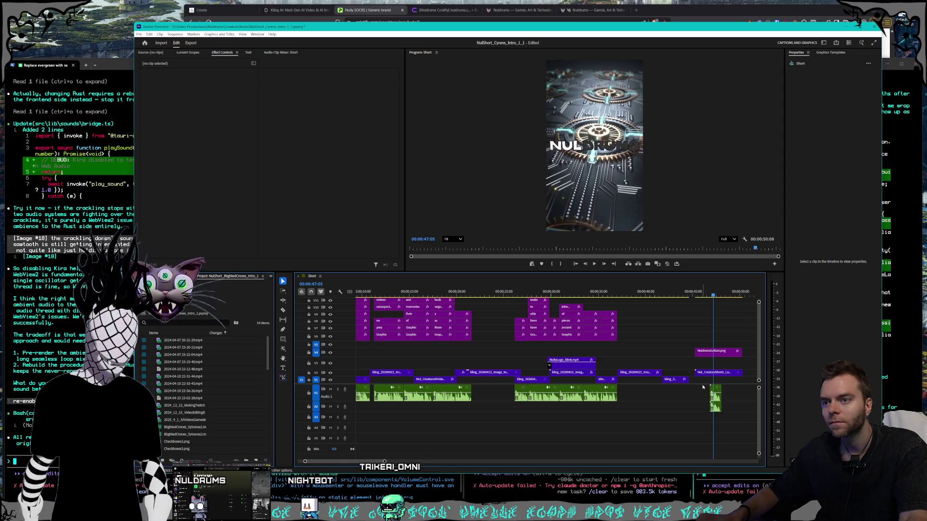
{"action": "left_click_drag", "start_coordinate": [691, 347], "coordinate": [698, 375]}
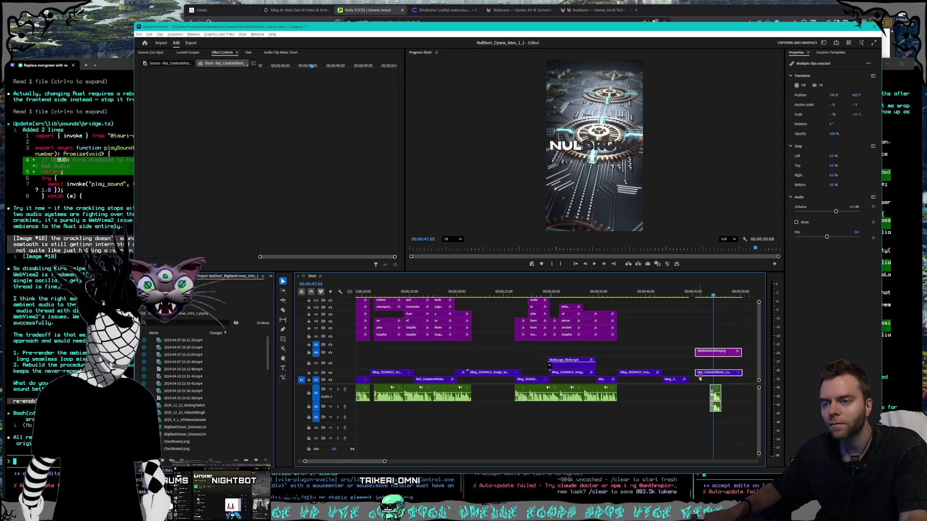
{"action": "scroll", "coordinate": [700, 379], "scroll_direction": "up", "scroll_amount": 3}
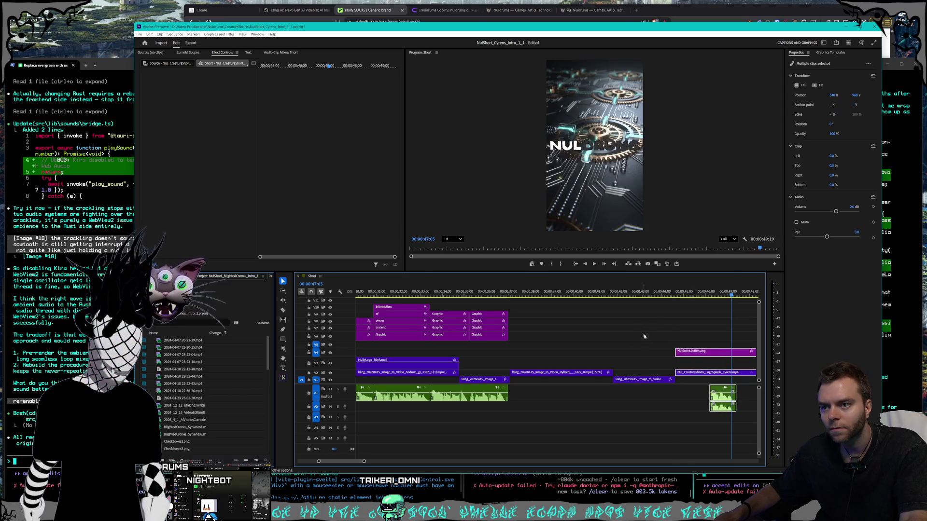
{"action": "scroll", "coordinate": [643, 337], "scroll_direction": "down", "scroll_amount": 3}
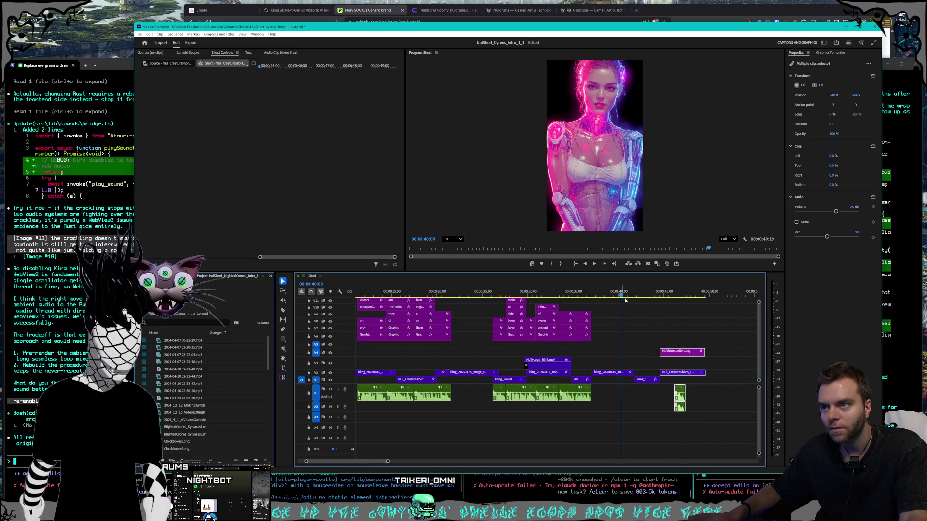
{"action": "left_click", "coordinate": [643, 328]}
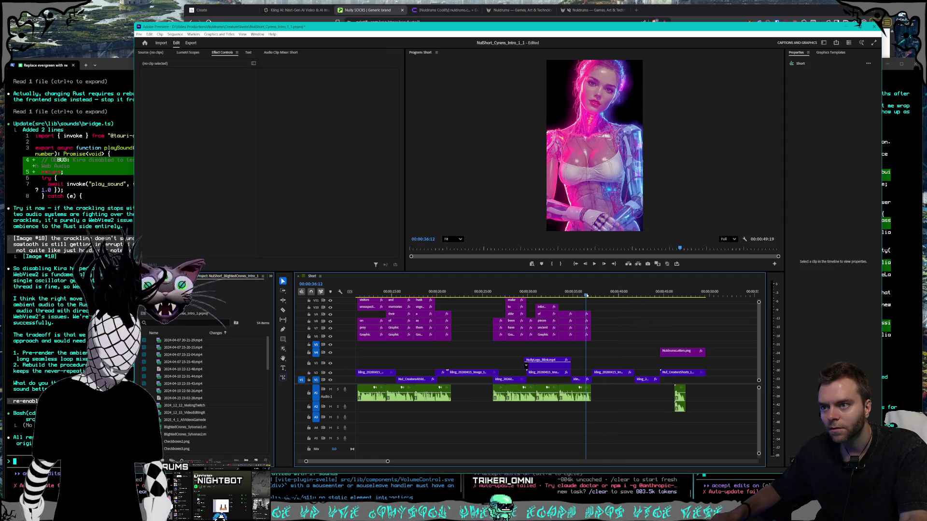
{"action": "left_click", "coordinate": [594, 264]}
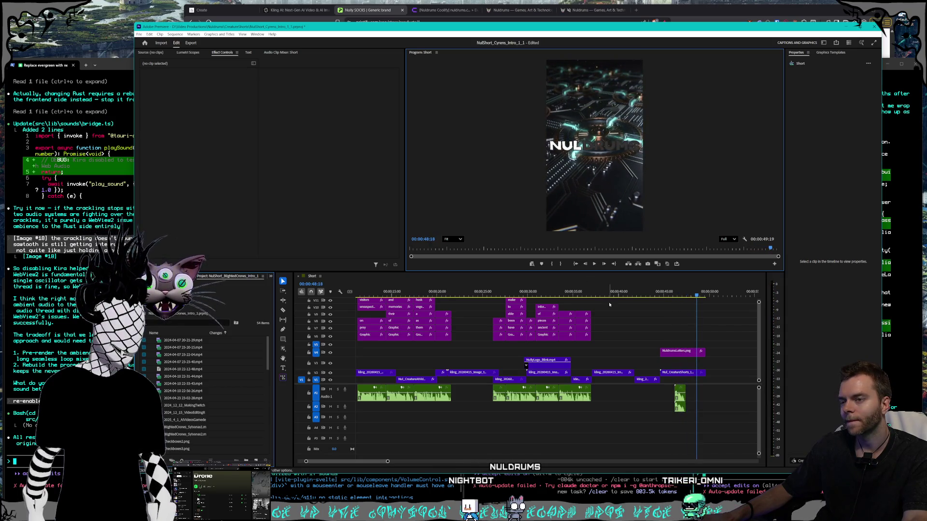
{"action": "left_click_drag", "start_coordinate": [615, 296], "coordinate": [385, 498]}
{"action": "mouse_move", "coordinate": [380, 466]}
{"action": "left_mouse_down"}
{"action": "mouse_move", "coordinate": [365, 464]}
{"action": "mouse_move", "coordinate": [398, 461]}
{"action": "left_mouse_up"}
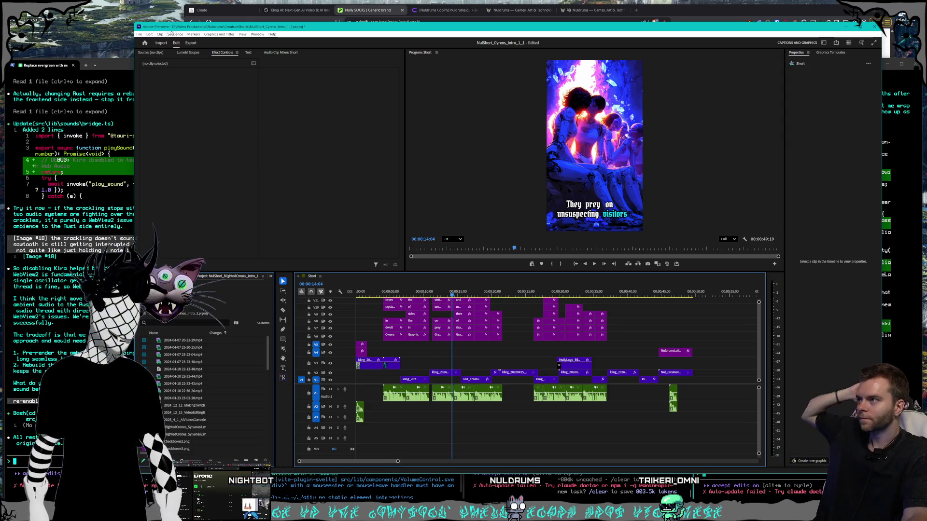
{"action": "left_click", "coordinate": [139, 35]}
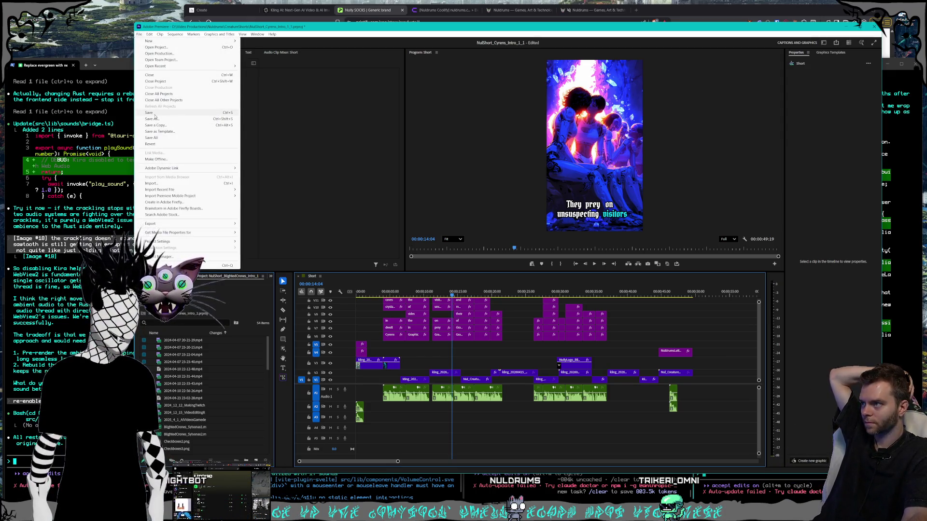
Save the NulShort_Cyrens_Intro_1_1 project and play the Short from the start.
{"action": "left_click", "coordinate": [154, 114]}
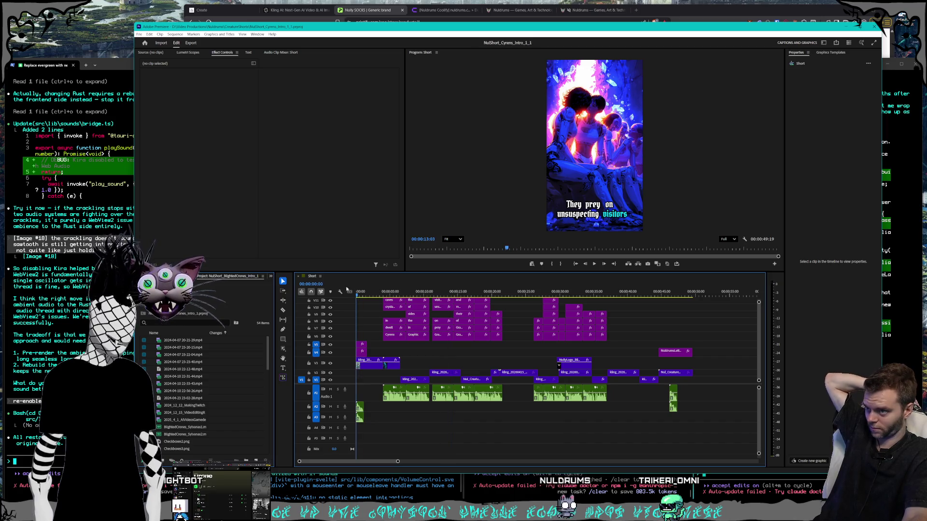
{"action": "left_click", "coordinate": [593, 264]}
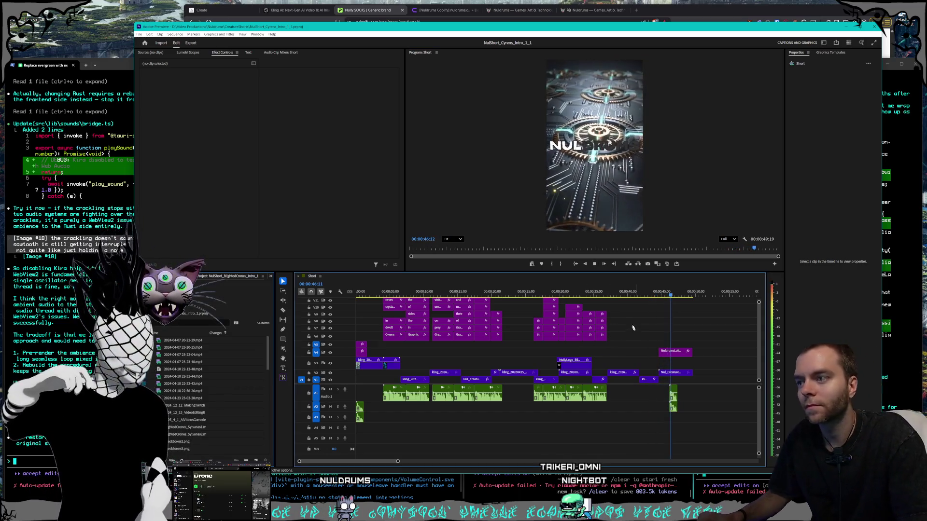
Nudge the V3 clip slightly earlier and check it at the skull cave scene.
{"action": "left_click", "coordinate": [594, 263]}
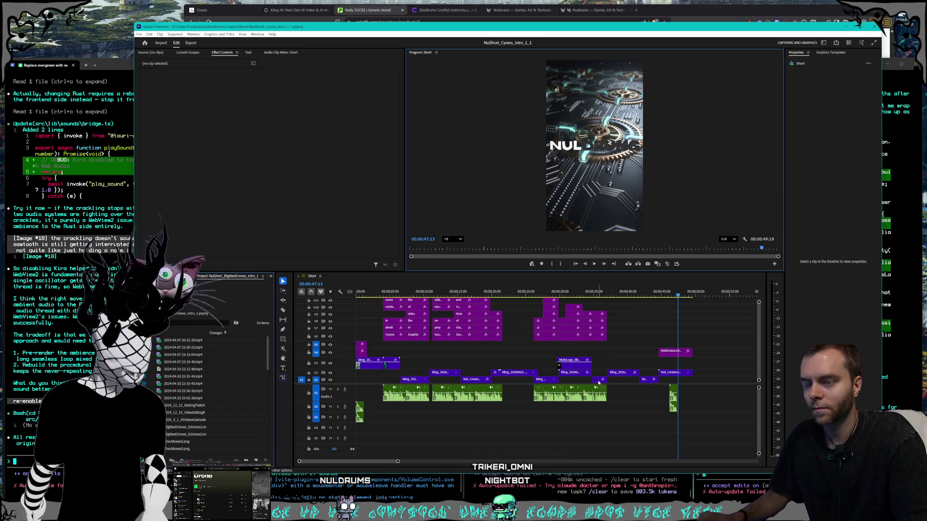
{"action": "left_click", "coordinate": [598, 380]}
{"action": "left_click_drag", "start_coordinate": [507, 362], "coordinate": [499, 362]}
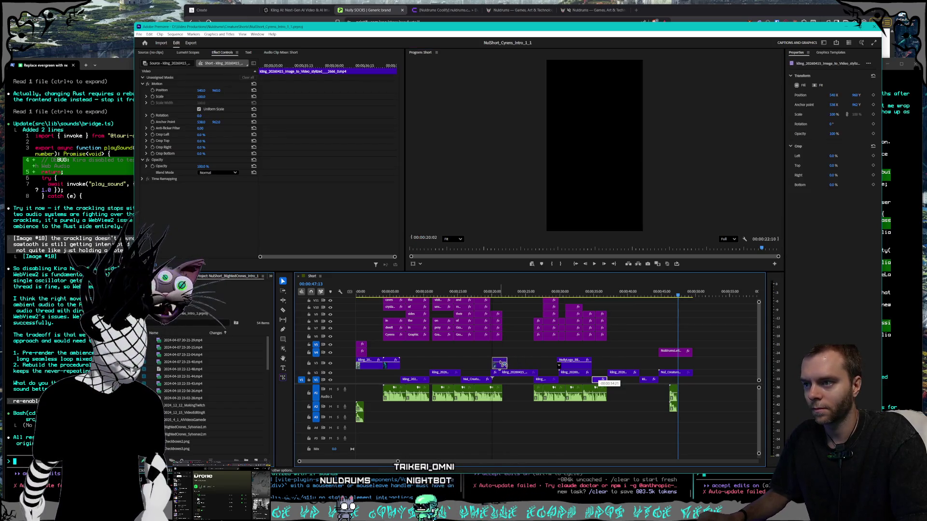
{"action": "left_click", "coordinate": [490, 293]}
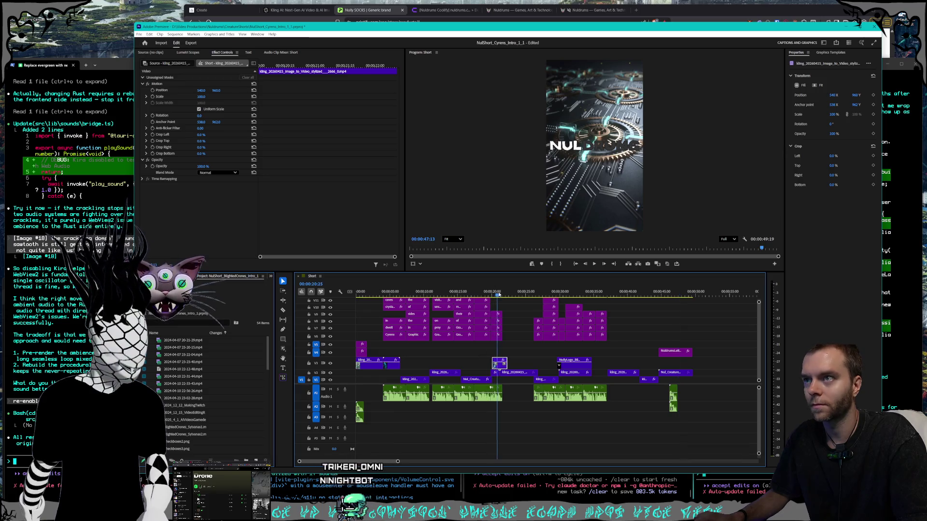
{"action": "left_click", "coordinate": [506, 293]}
{"action": "left_click_drag", "start_coordinate": [508, 293], "coordinate": [505, 294]}
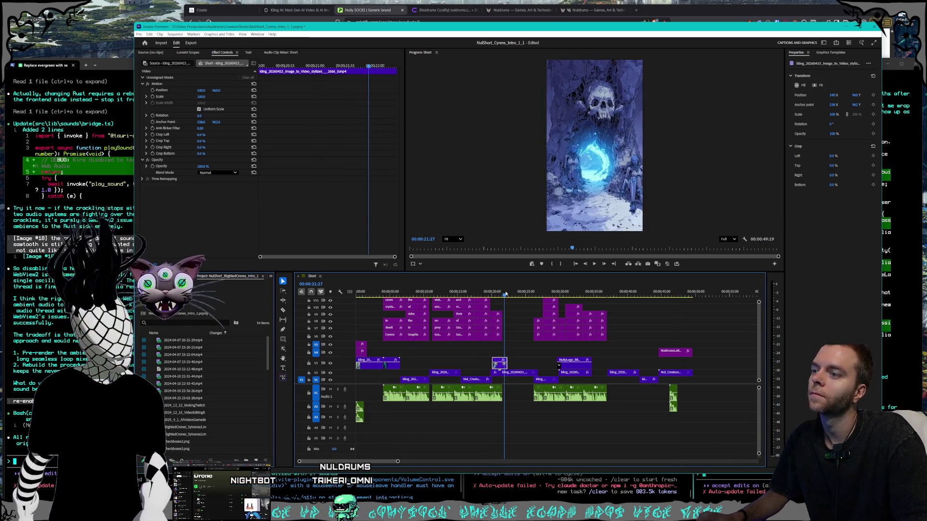
{"action": "left_click", "coordinate": [509, 382]}
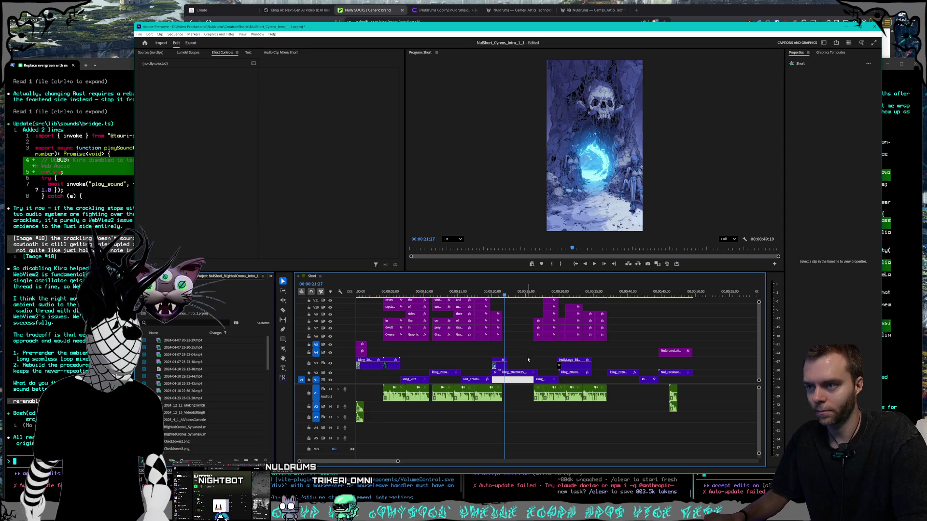
Shift the Kling clip on V2 and the V3 clip later, then play back the section.
{"action": "left_click", "coordinate": [504, 375]}
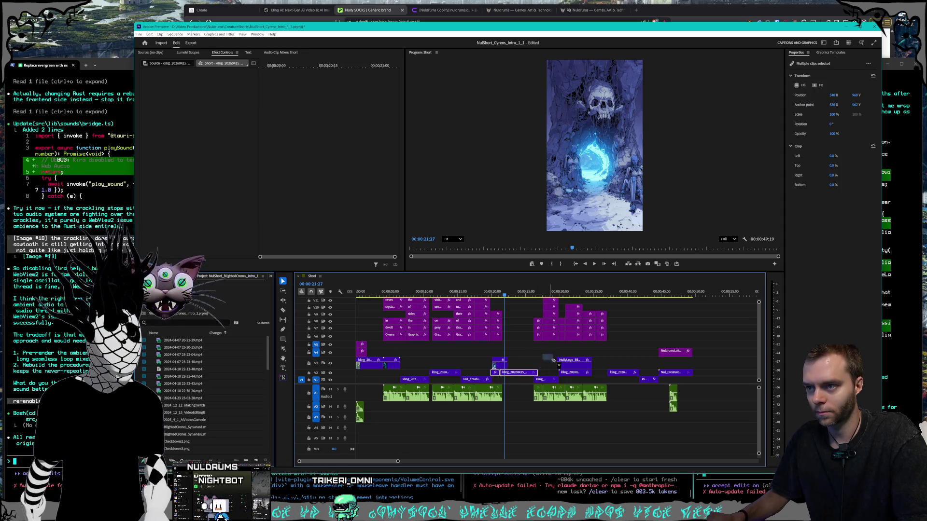
{"action": "left_click_drag", "start_coordinate": [573, 376], "coordinate": [588, 376]}
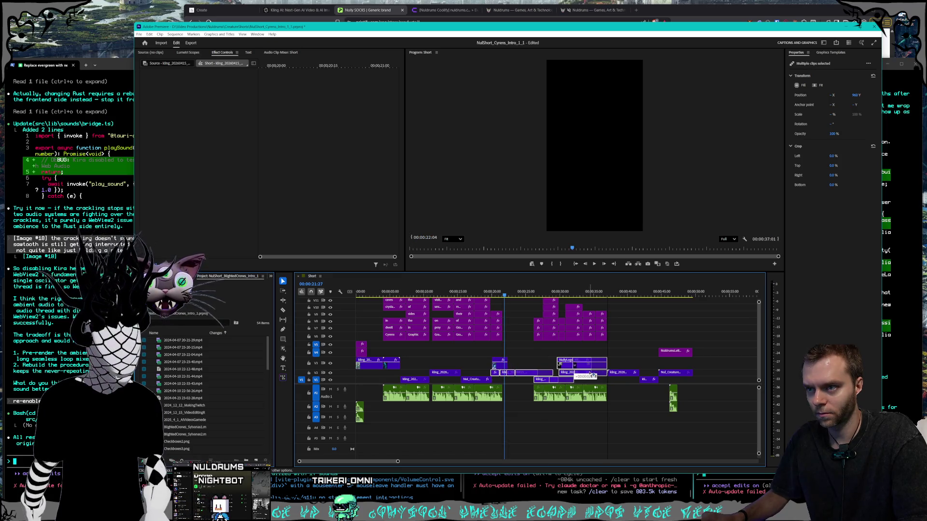
{"action": "left_click_drag", "start_coordinate": [592, 375], "coordinate": [593, 376]}
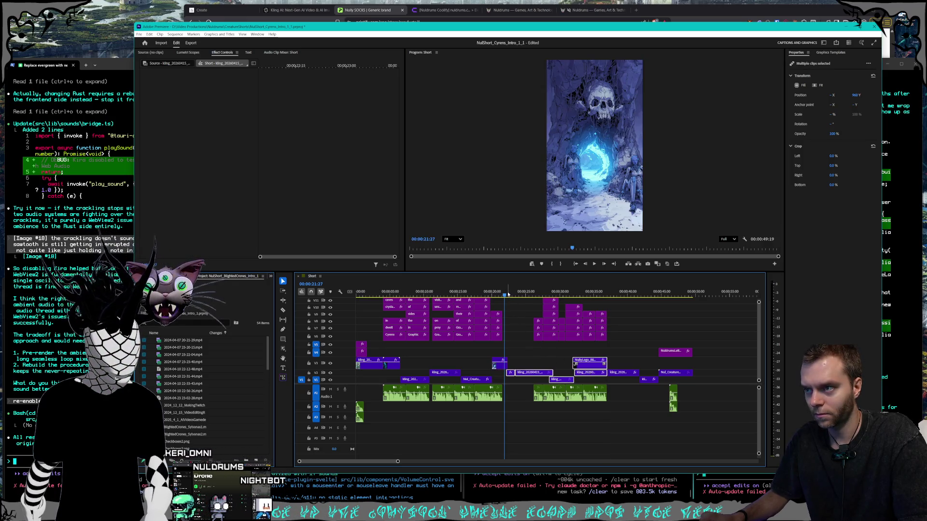
{"action": "mouse_move", "coordinate": [505, 295]}
{"action": "left_mouse_down"}
{"action": "mouse_move", "coordinate": [565, 292]}
{"action": "mouse_move", "coordinate": [501, 293]}
{"action": "left_mouse_up"}
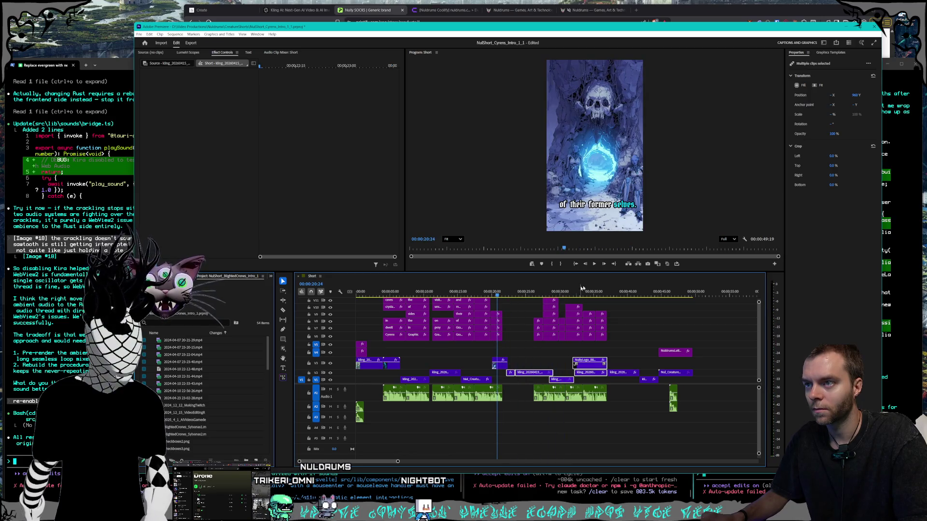
{"action": "left_click", "coordinate": [593, 265]}
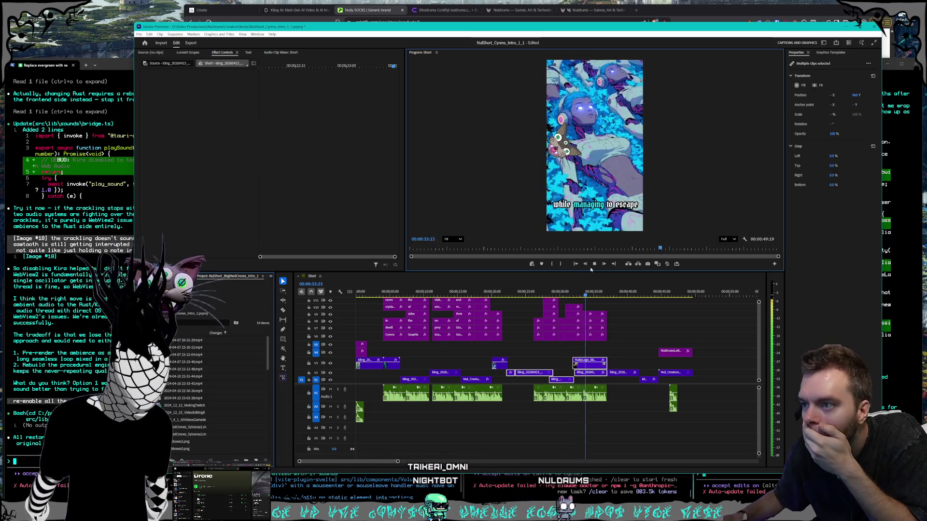
{"action": "left_click", "coordinate": [591, 270]}
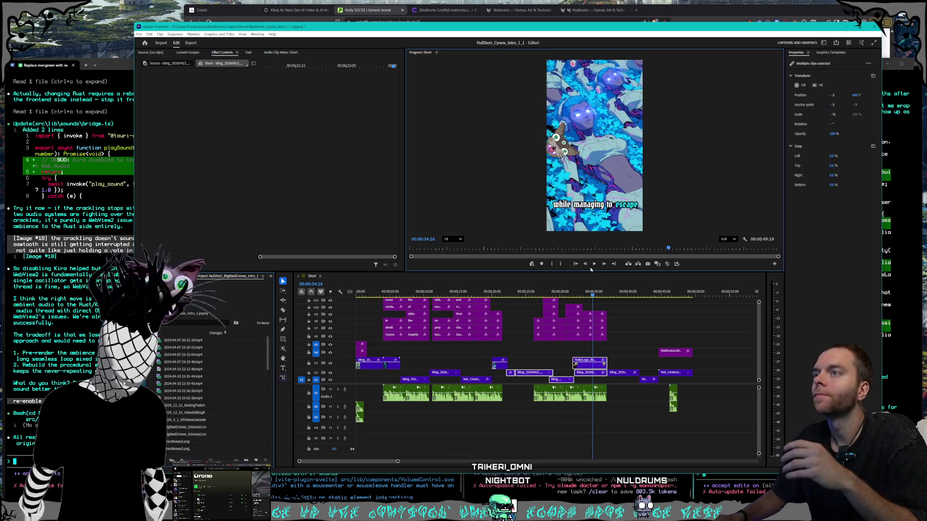
Save the re-edited project with File > Save and bring the browser forward.
{"action": "left_click", "coordinate": [139, 35]}
{"action": "left_click", "coordinate": [168, 112]}
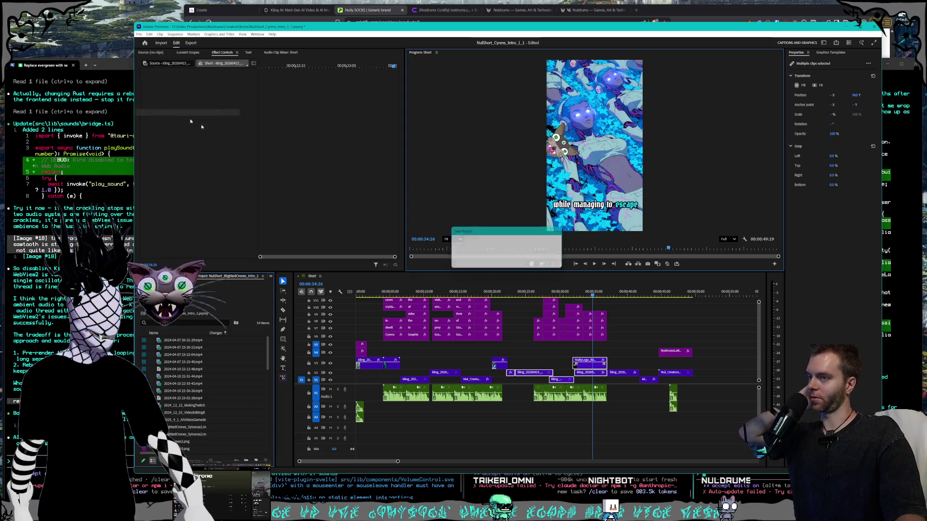
{"action": "left_click", "coordinate": [376, 11]}
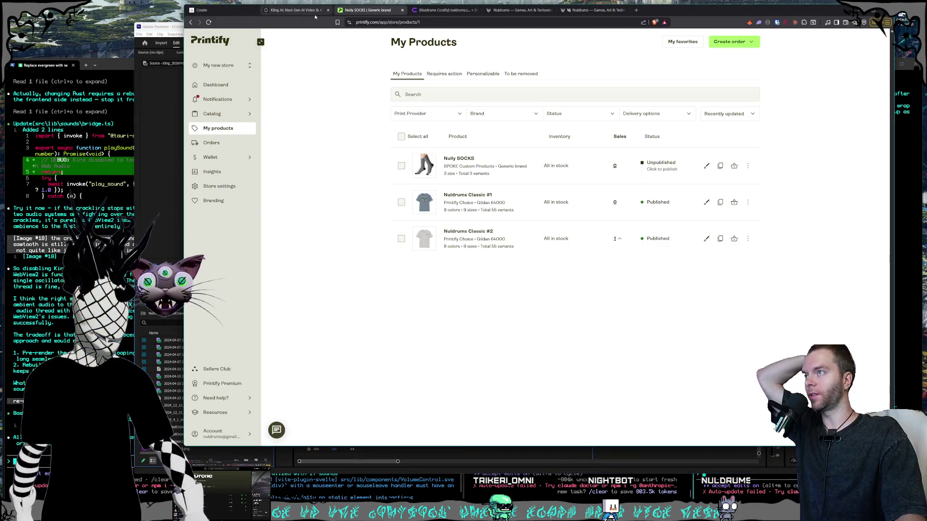
Switch from Printify's My Products page to the Kling AI video generation tab.
{"action": "left_click", "coordinate": [297, 10]}
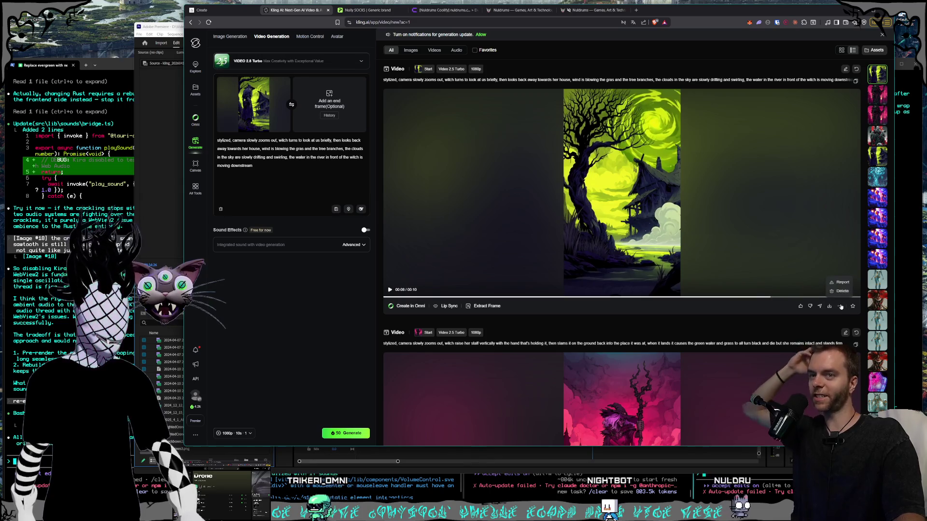
{"action": "left_click", "coordinate": [753, 246]}
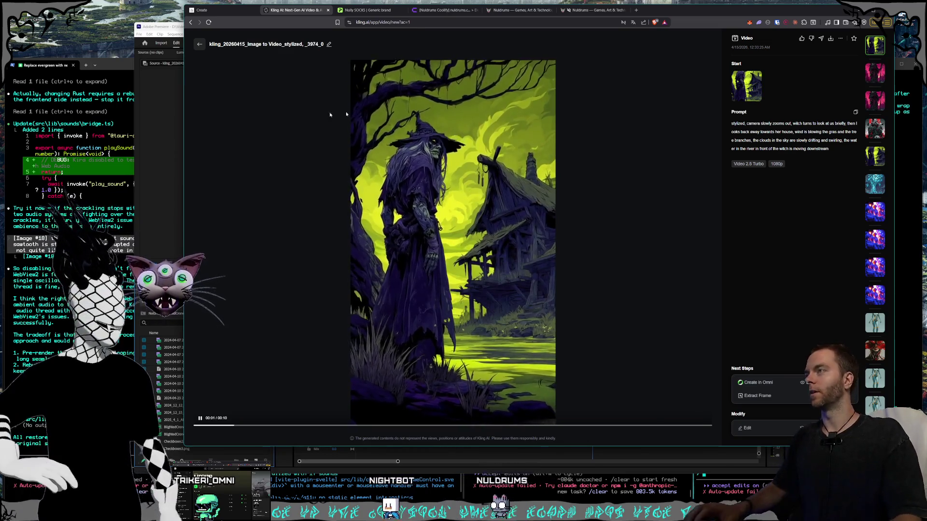
{"action": "left_click", "coordinate": [199, 44]}
{"action": "scroll", "coordinate": [549, 270], "scroll_direction": "down", "scroll_amount": 3}
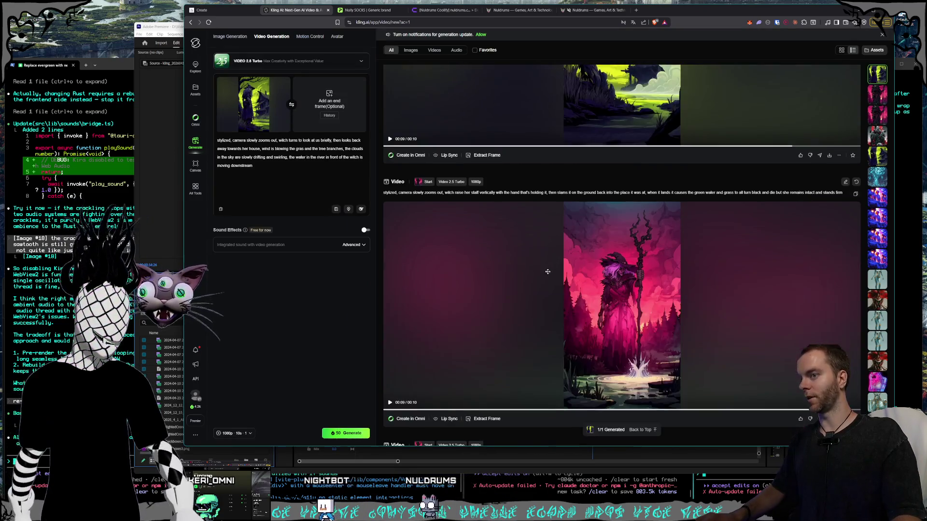
{"action": "scroll", "coordinate": [531, 251], "scroll_direction": "up", "scroll_amount": 3}
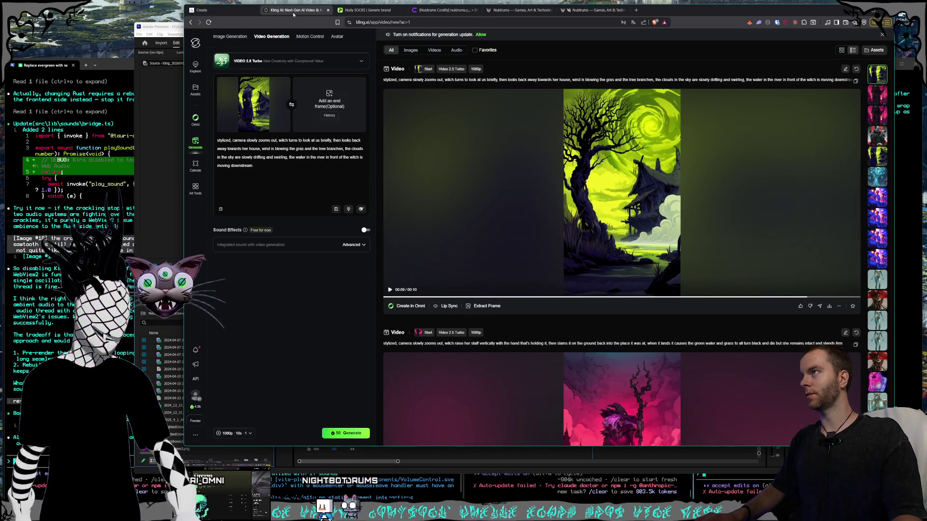
{"action": "left_click", "coordinate": [162, 27]}
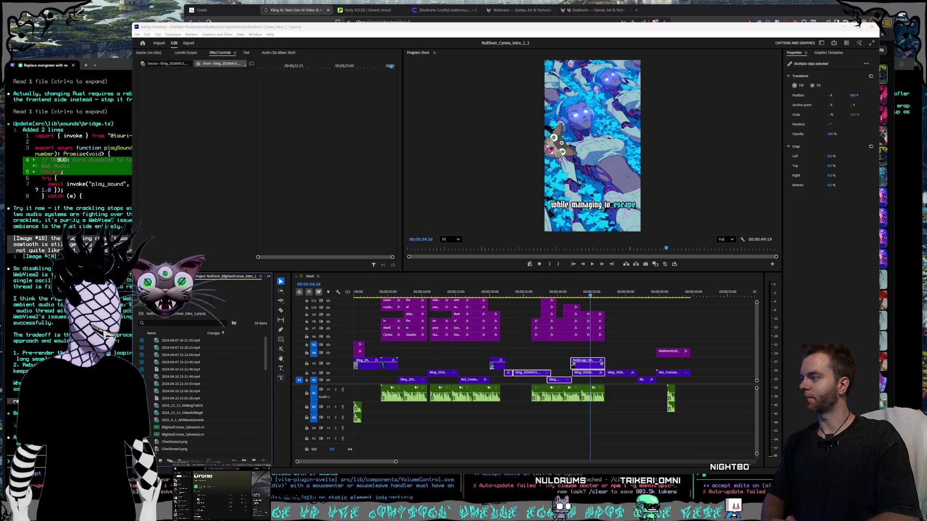
{"action": "left_click", "coordinate": [318, 18]}
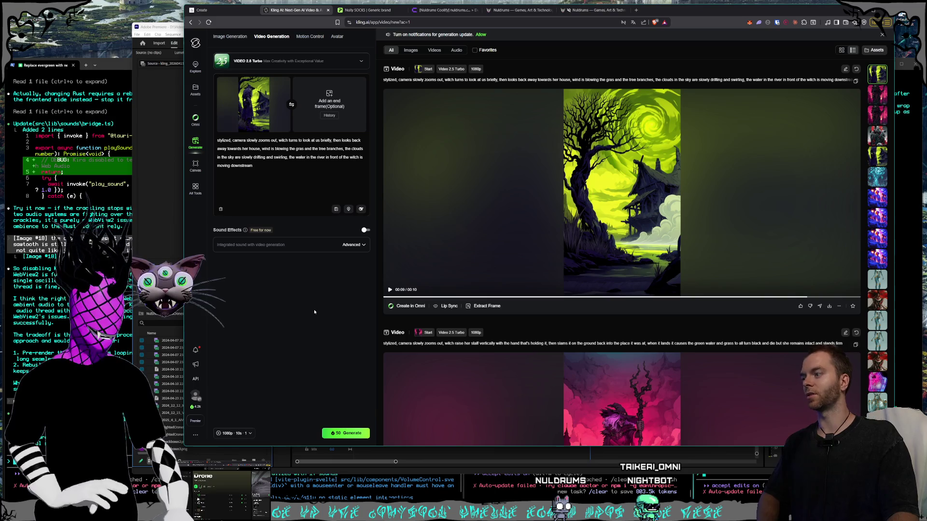